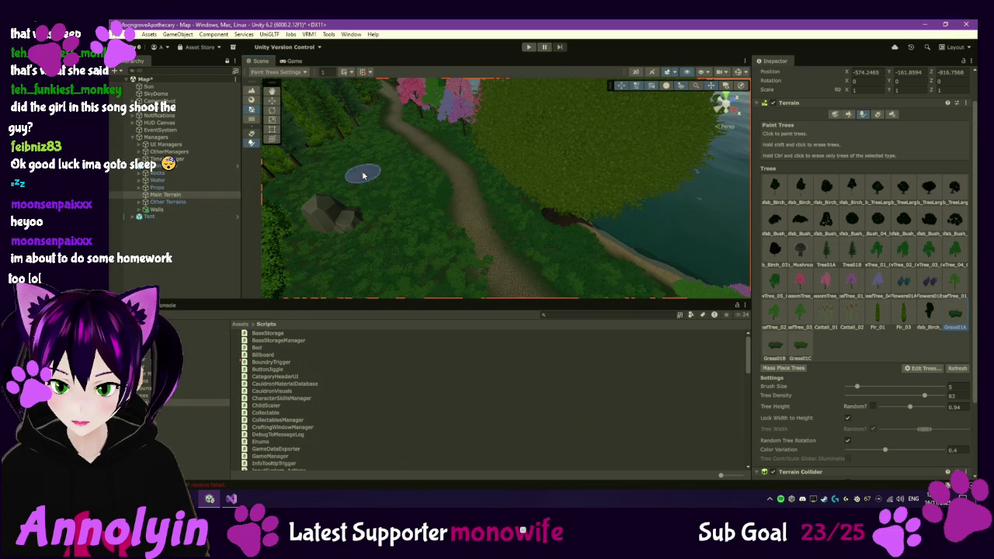
Step: Frame the lakeshore and paint trees with Grass01C at tree density 98
key(f)
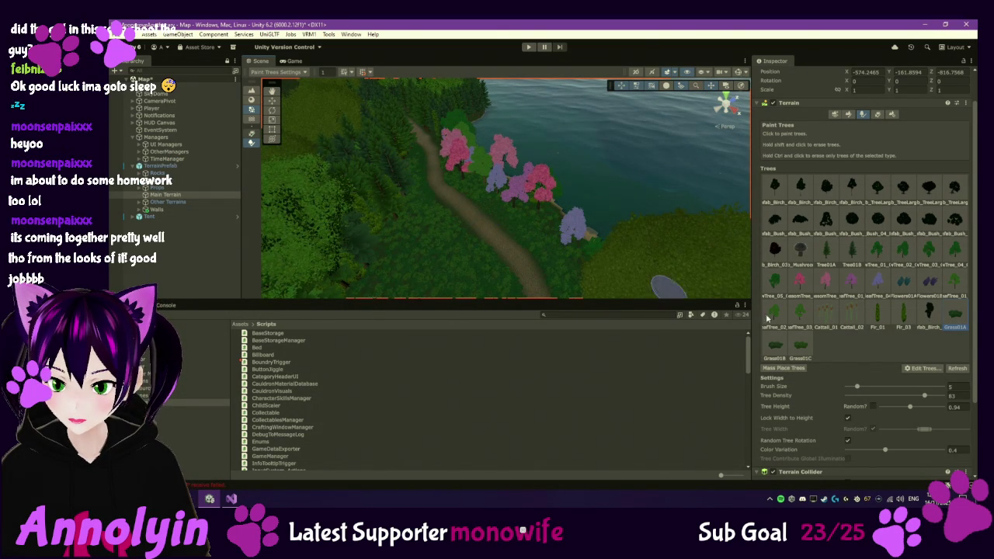
click(801, 356)
drag(929, 396, 941, 396)
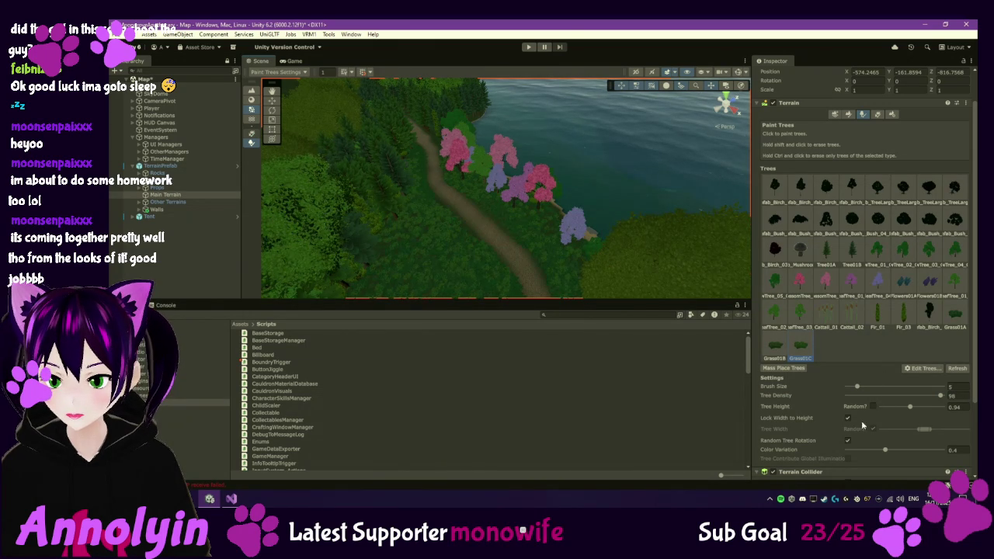
Step: Return to the Unity editor and show the top-level Assets folder in the Project window
scroll(852, 355, down, 2)
scroll(852, 353, up, 2)
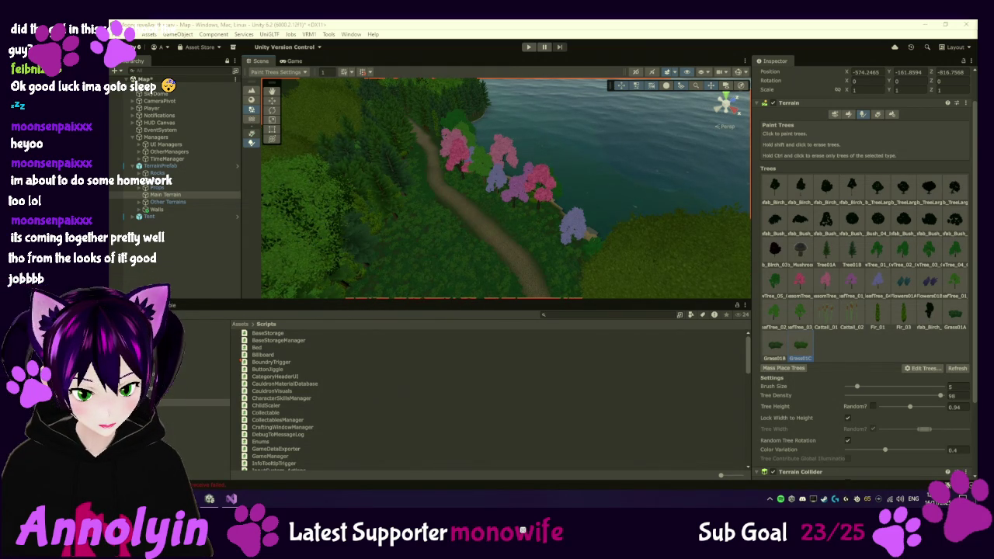
key(alt+Tab)
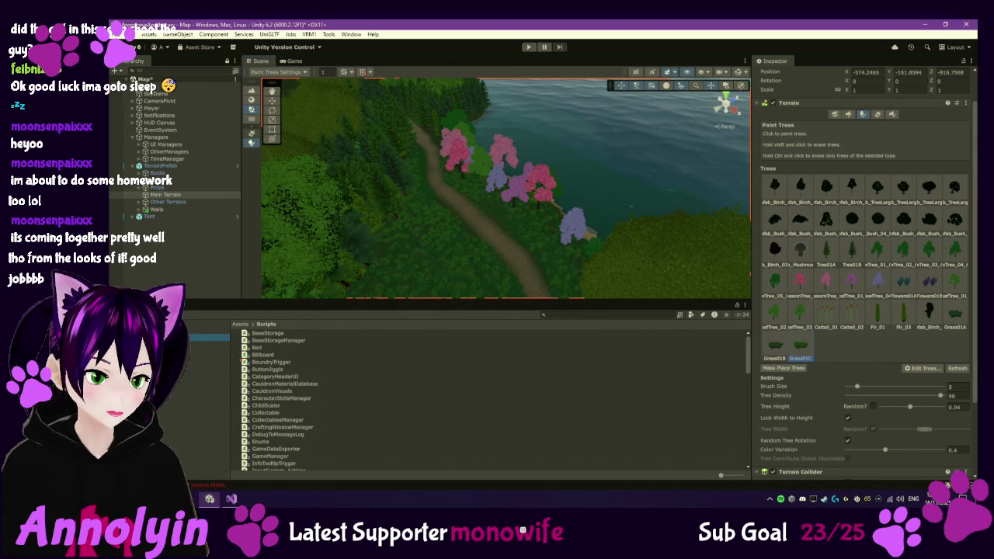
key(BackSpace)
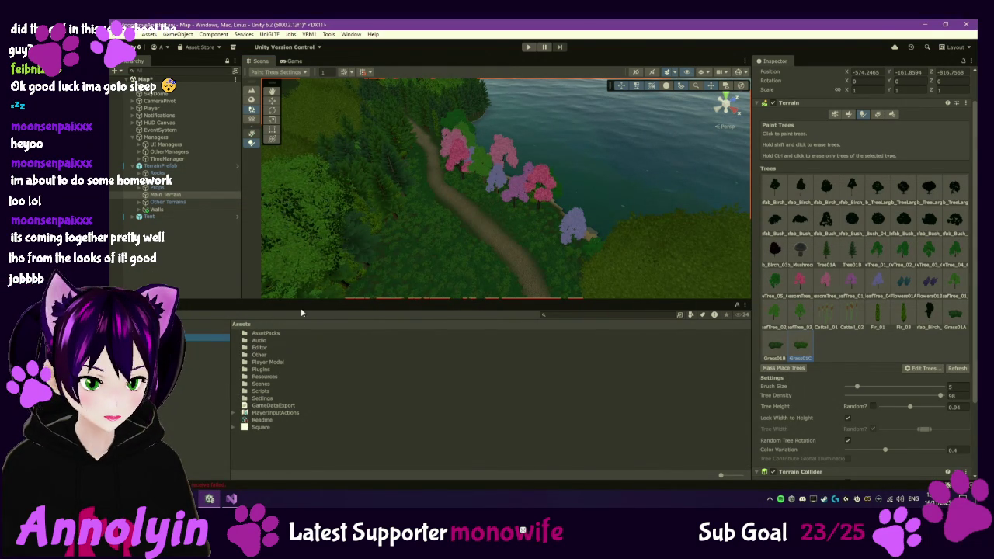
Step: Open Assets > AssetPacks > Skyboxes > Textures > SkyBrightMorning in the Project window
scroll(563, 191, down, 5)
scroll(563, 190, down, 10)
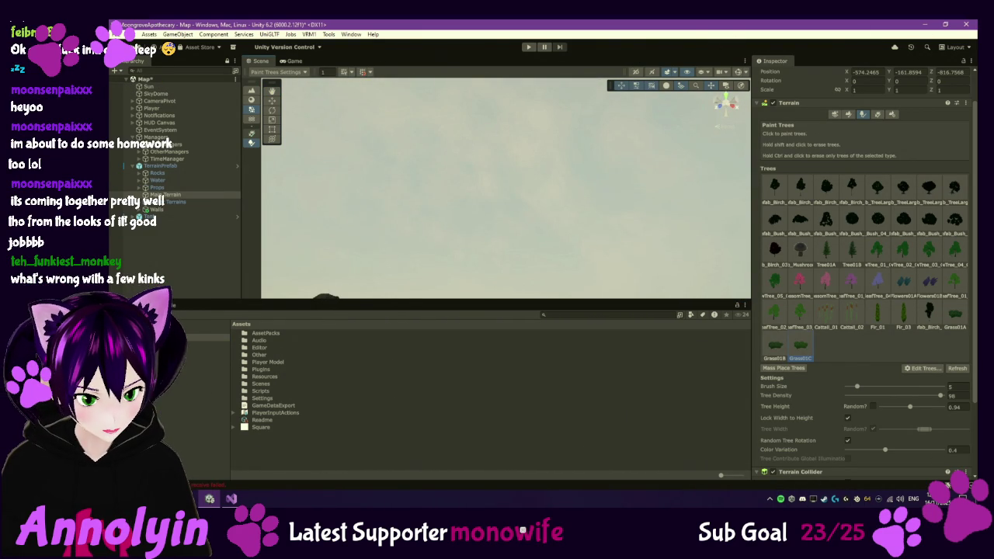
double_click(264, 333)
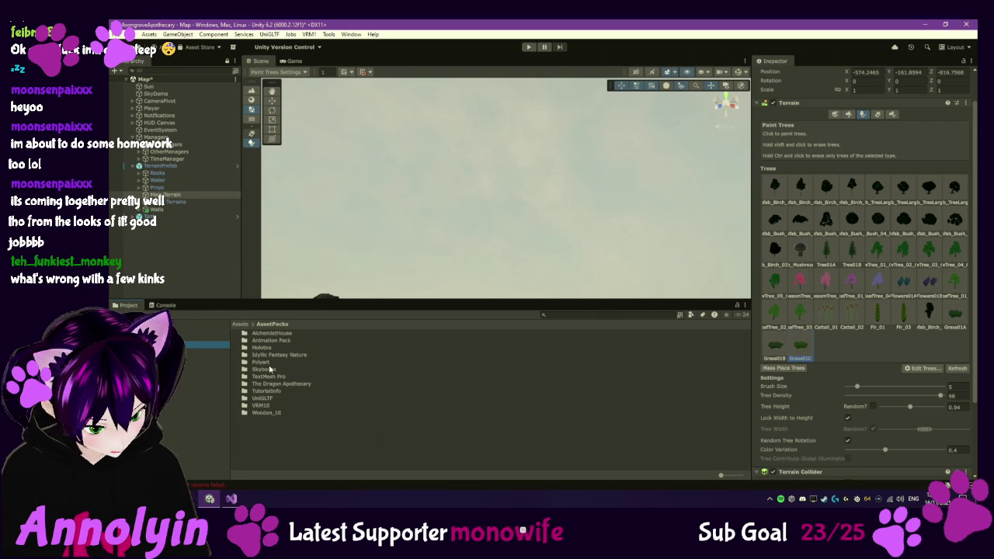
double_click(264, 369)
click(264, 333)
click(270, 342)
double_click(270, 342)
double_click(279, 341)
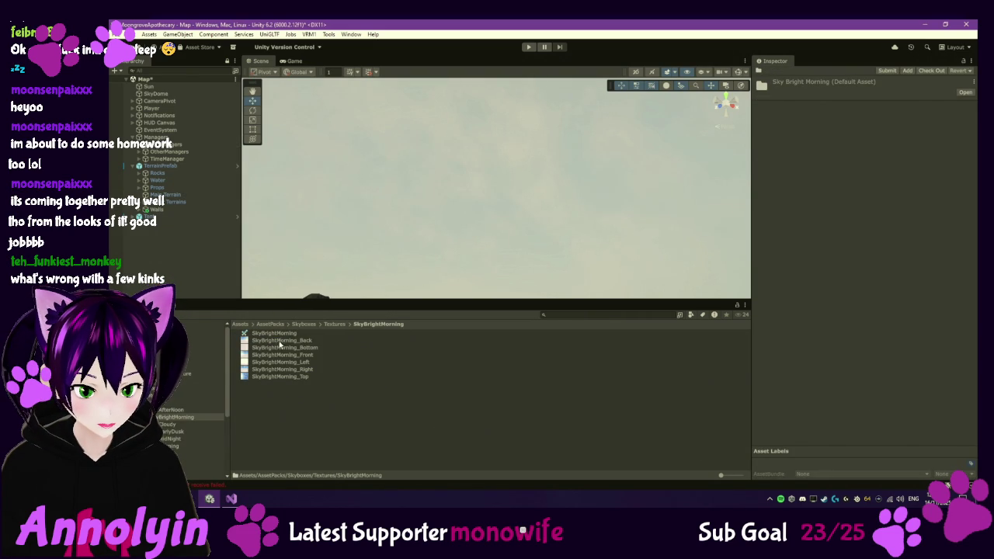
Step: Inspect the SkyBrightMorning cubemap, Back and Bottom textures, then reveal Bottom in File Explorer
click(276, 333)
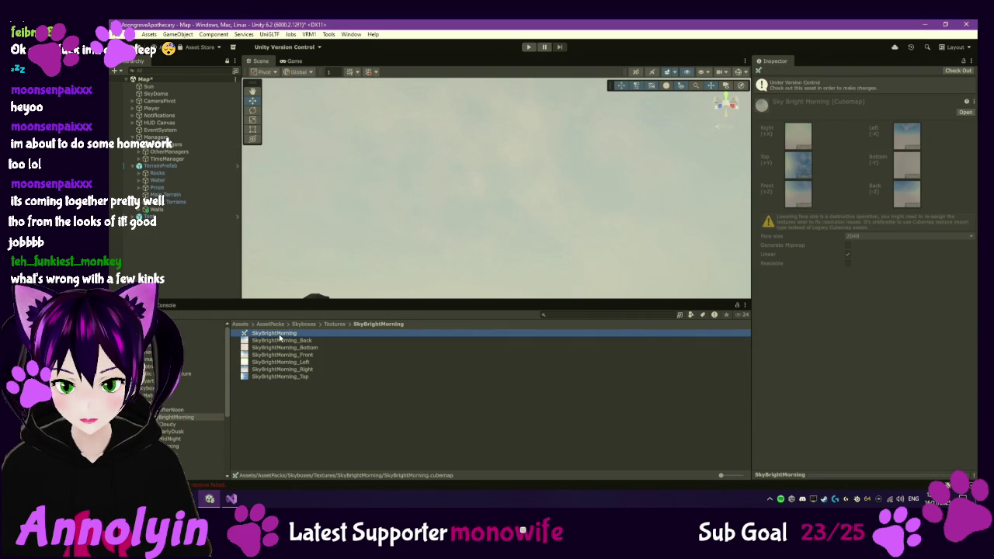
click(286, 342)
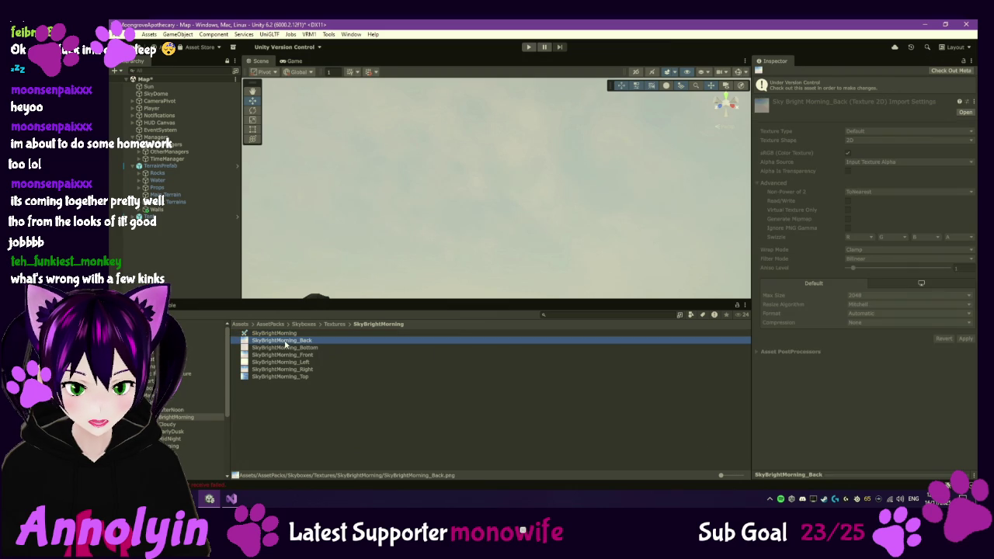
click(287, 349)
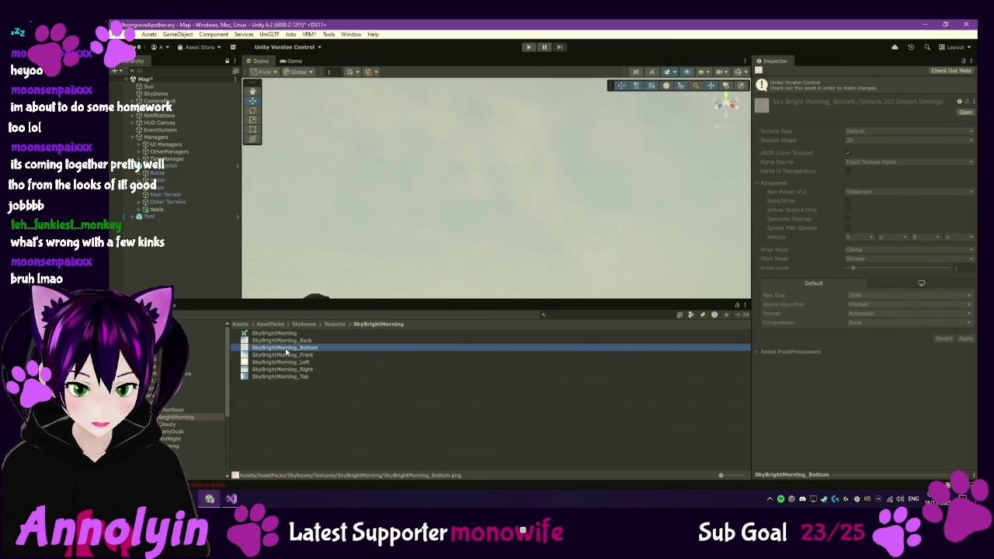
right_click(286, 351)
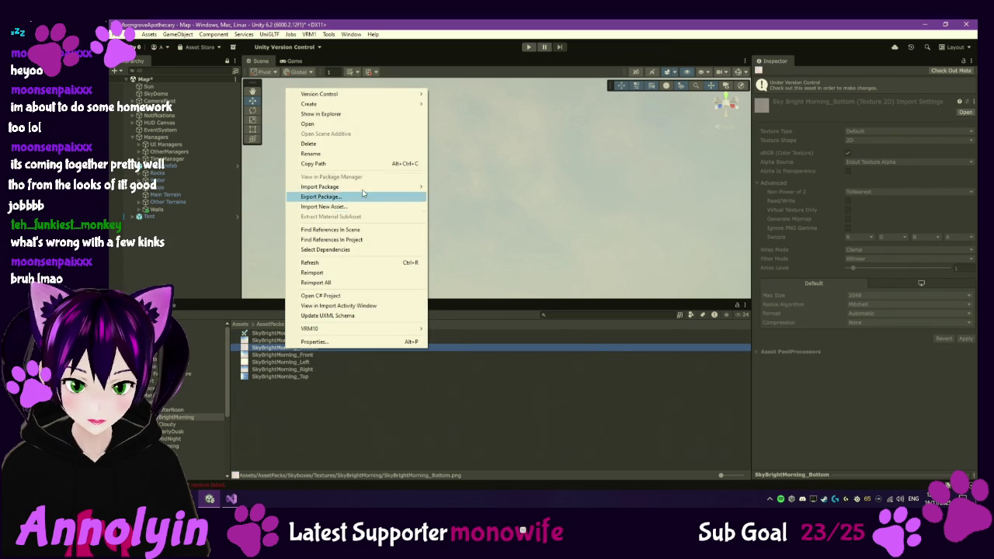
click(371, 115)
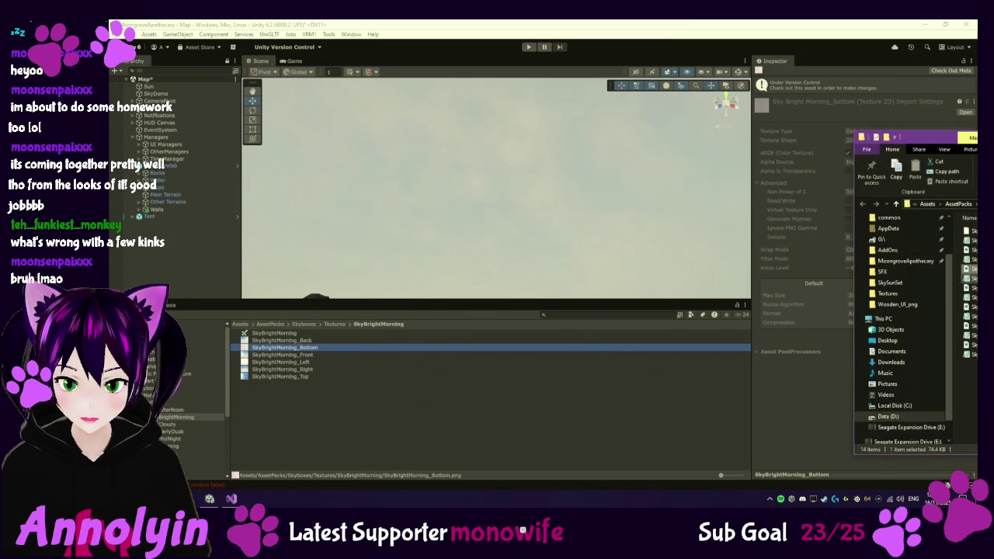
Step: Step through the SkyBrightMorning face images in Photos, then close it and reselect the cubemap
key(Return)
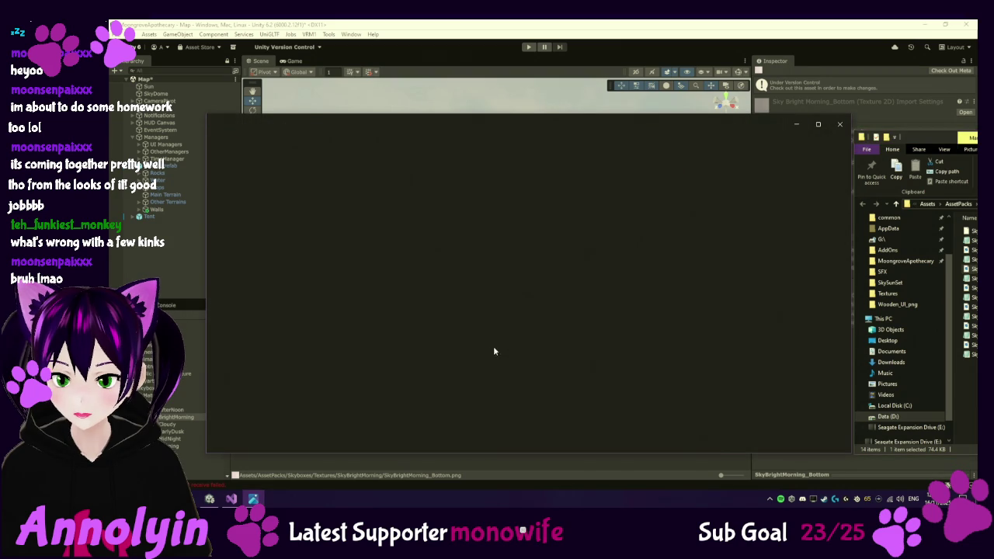
key(Right)
key(Right)
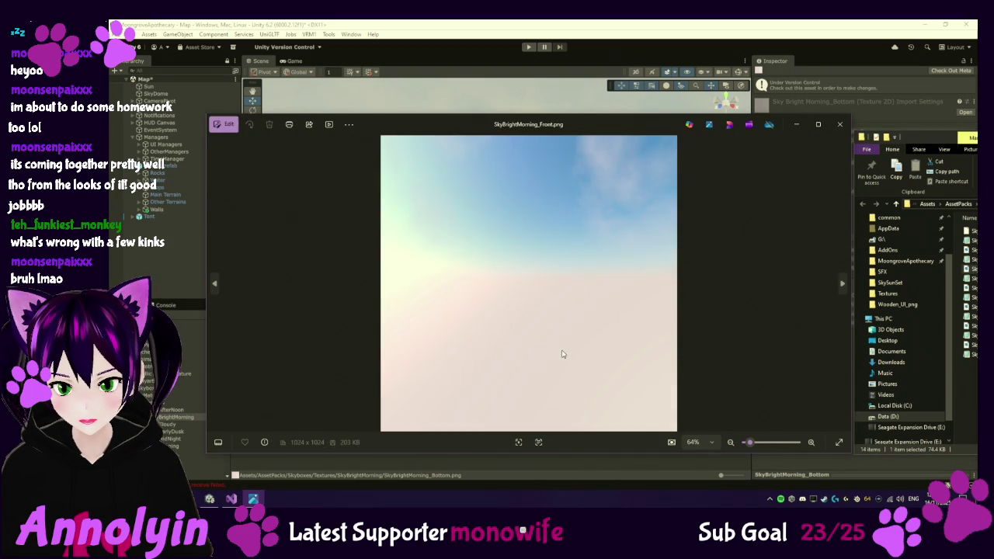
key(Right)
key(Right)
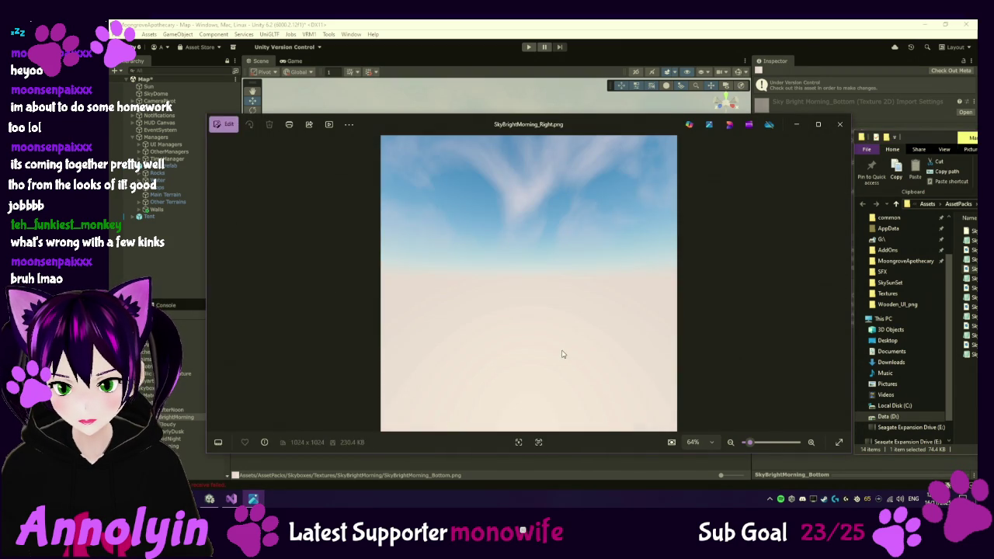
key(Right)
key(Right)
key(Right)
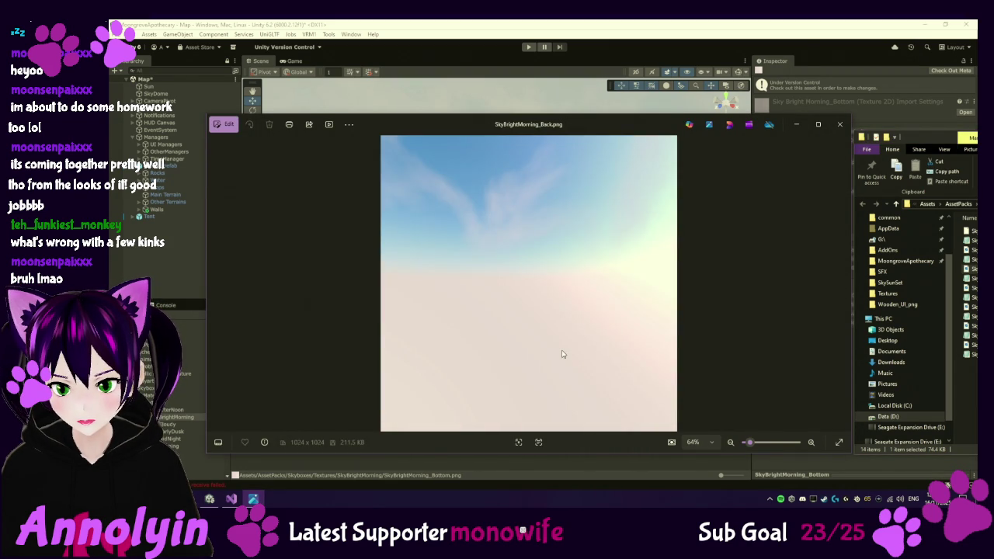
key(Right)
key(Right)
key(Right)
key(Right)
key(Right)
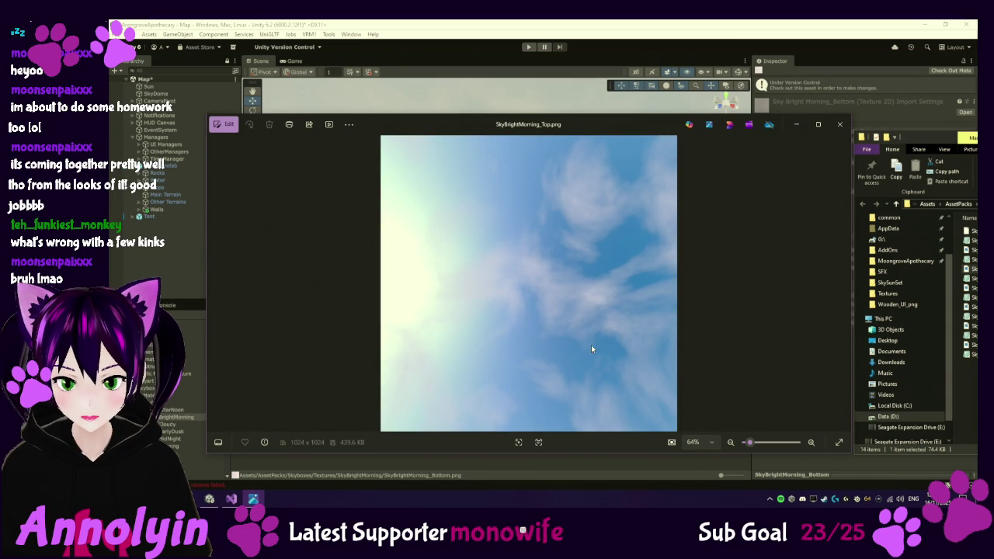
click(839, 125)
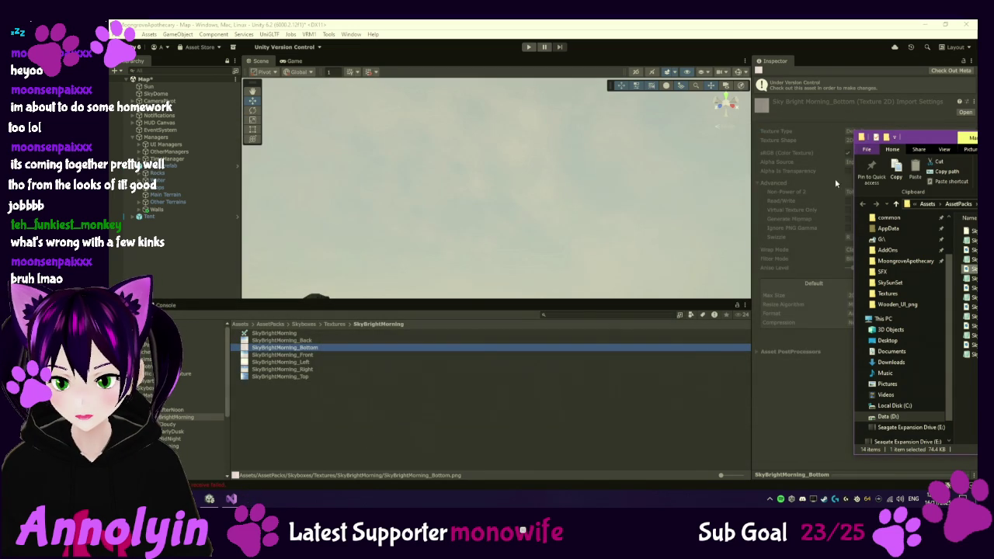
click(274, 333)
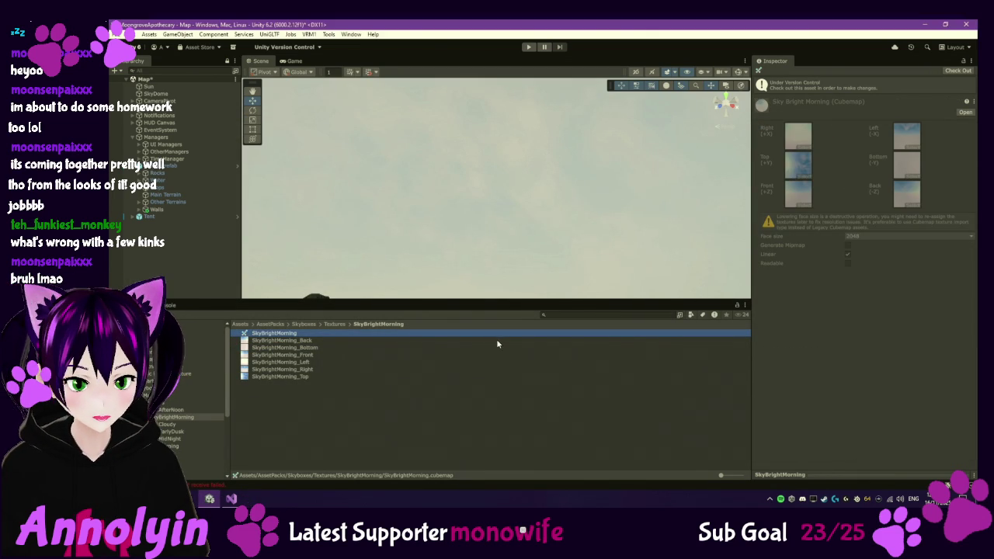
Step: Check out the SkyBrightMorning cubemap through Version Control for editing
click(304, 341)
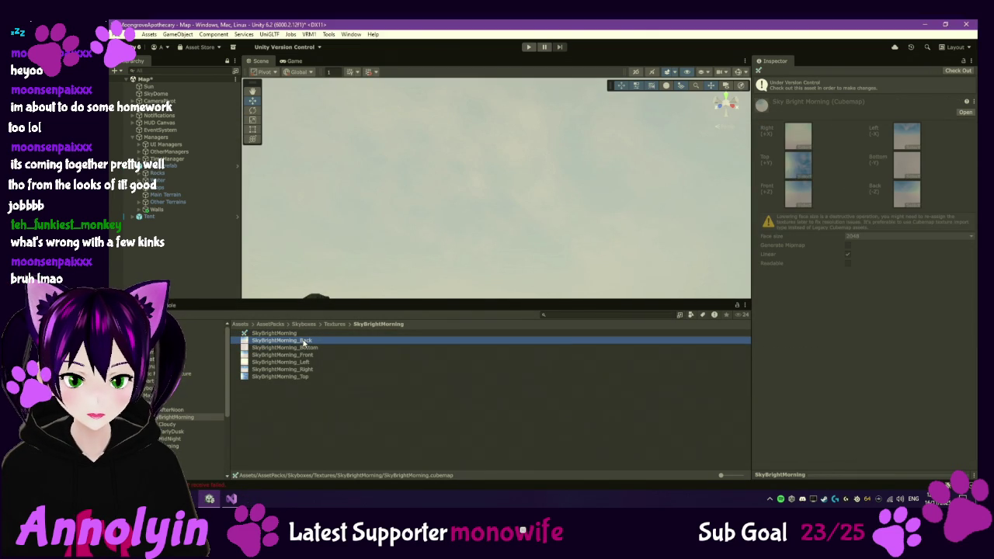
click(297, 333)
right_click(296, 333)
mouse_move(367, 77)
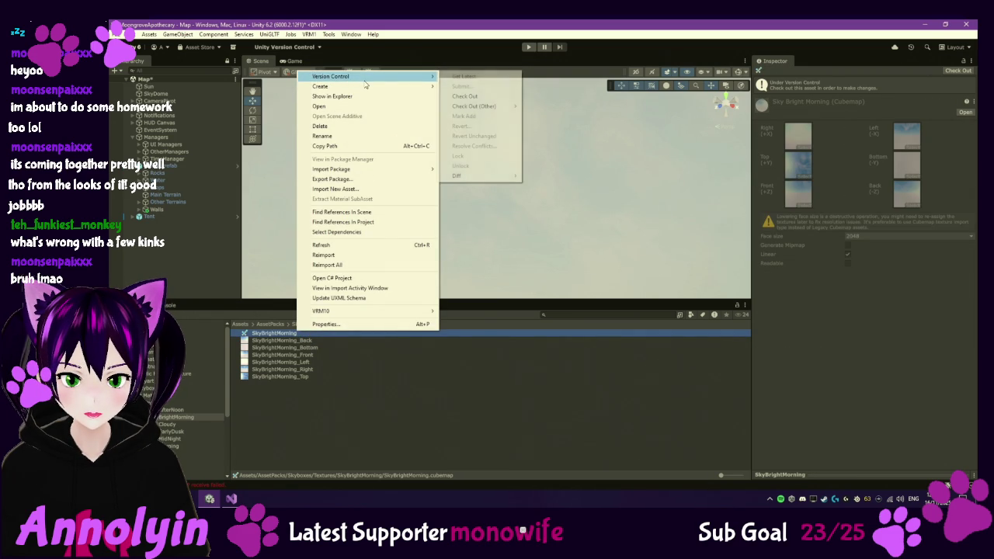
click(460, 97)
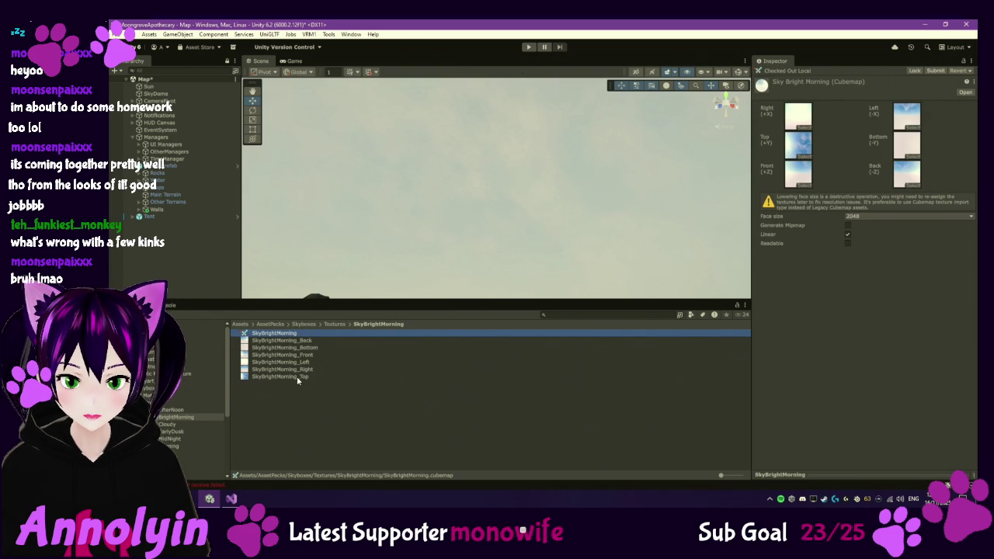
Step: Assign Top to the Bottom face, plus Front and Back faces, then select SkyDome
mouse_move(298, 380)
mouse_down()
mouse_move(819, 214)
mouse_move(909, 153)
mouse_up()
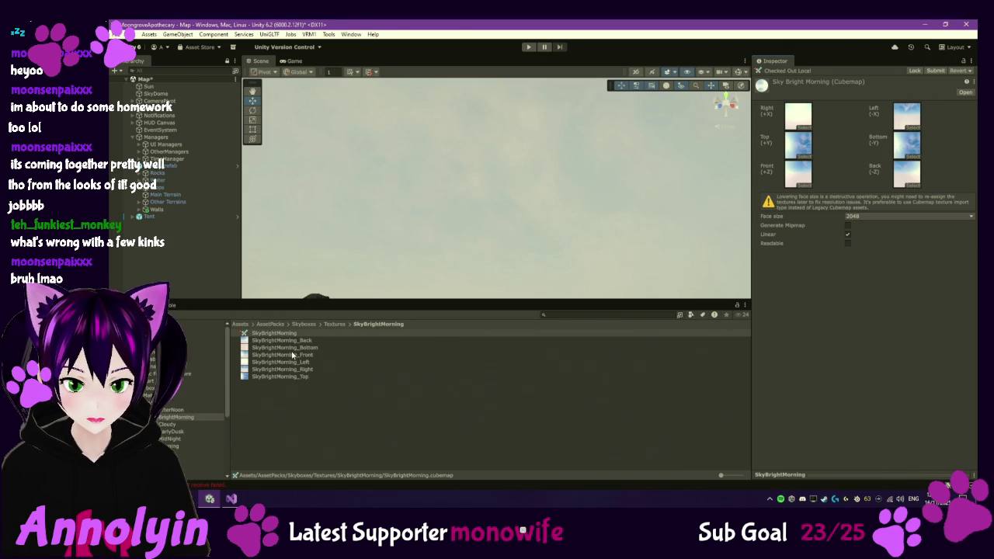
mouse_move(304, 358)
mouse_down()
mouse_move(639, 282)
mouse_move(798, 176)
mouse_up()
drag(299, 344, 910, 178)
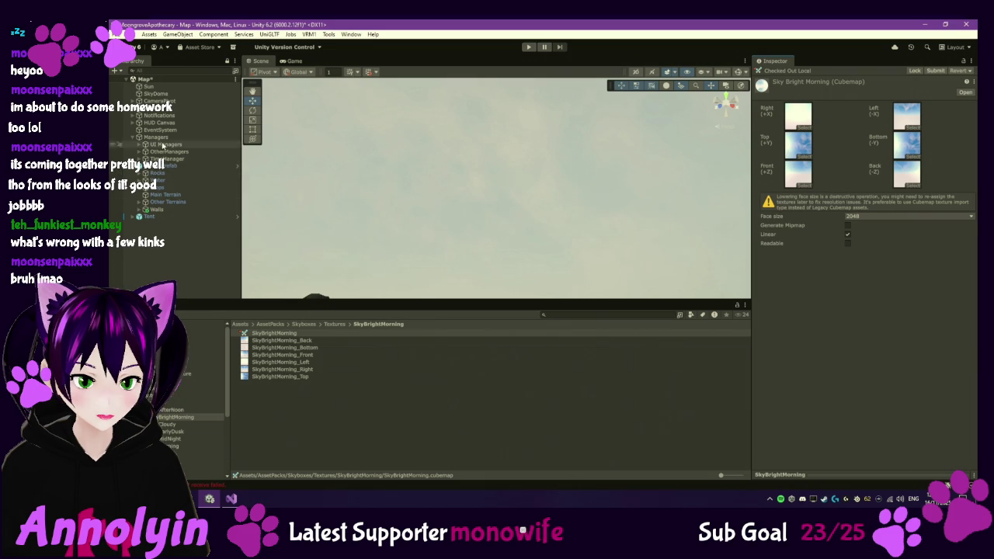
click(159, 93)
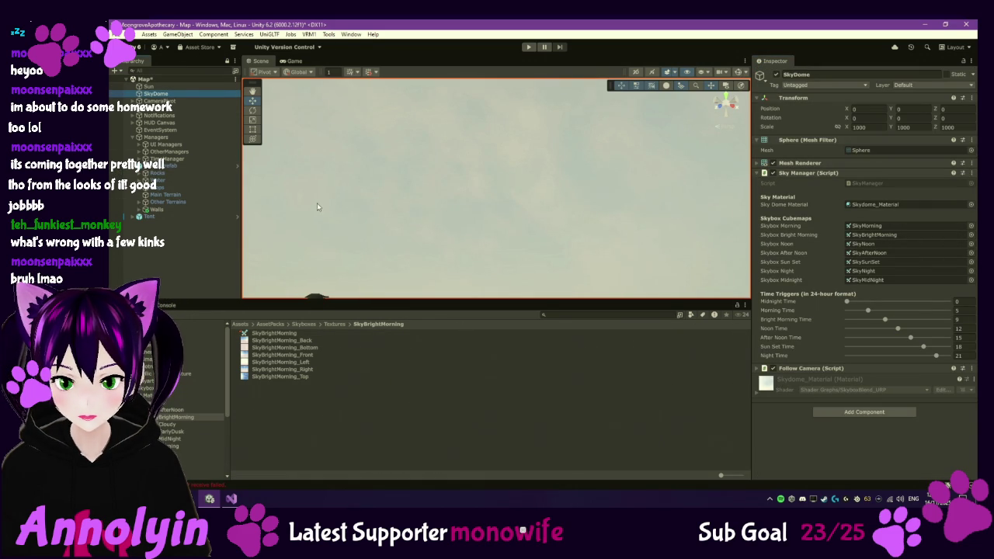
Step: Check Skydome_Material in the Skyboxes Materials folder, then start Play mode
click(757, 174)
click(765, 202)
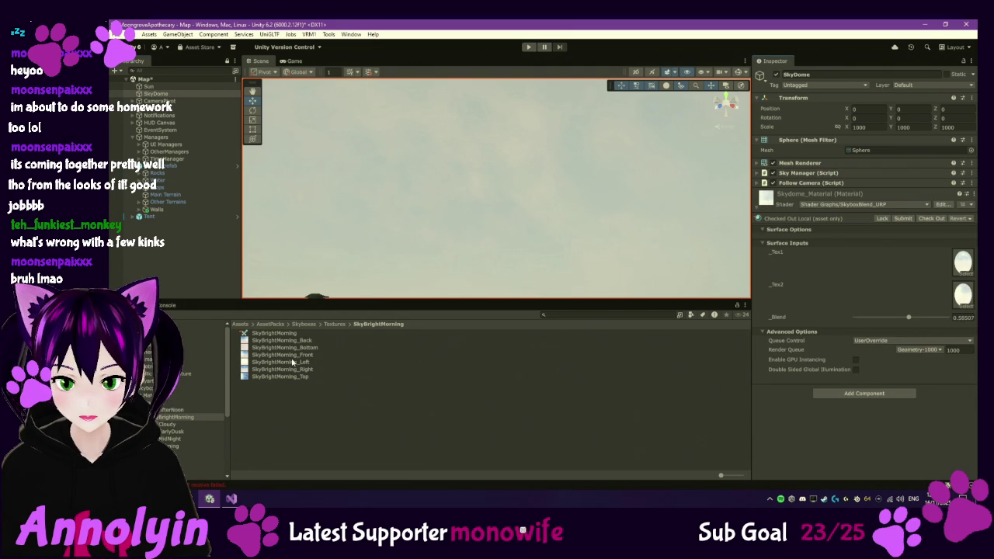
click(314, 327)
double_click(272, 333)
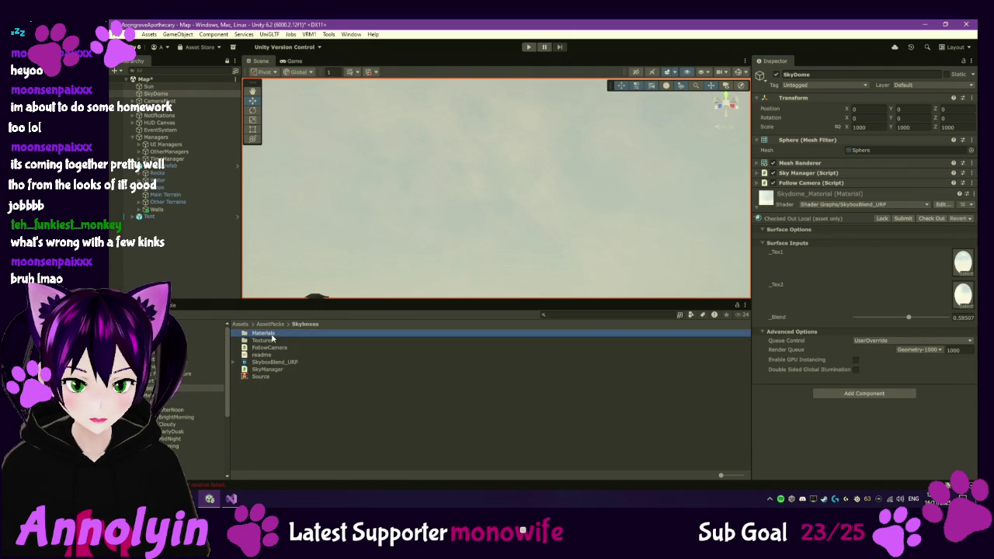
click(271, 333)
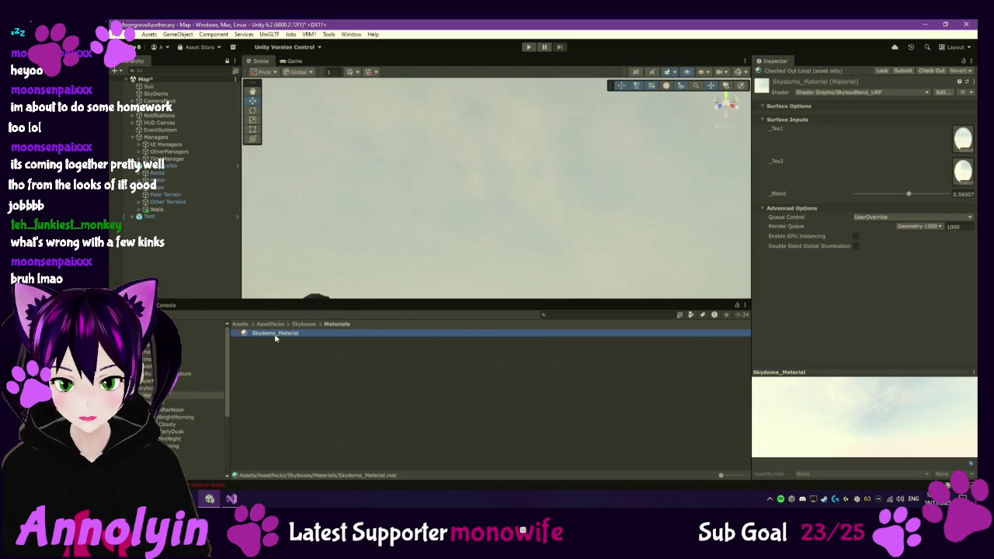
click(305, 326)
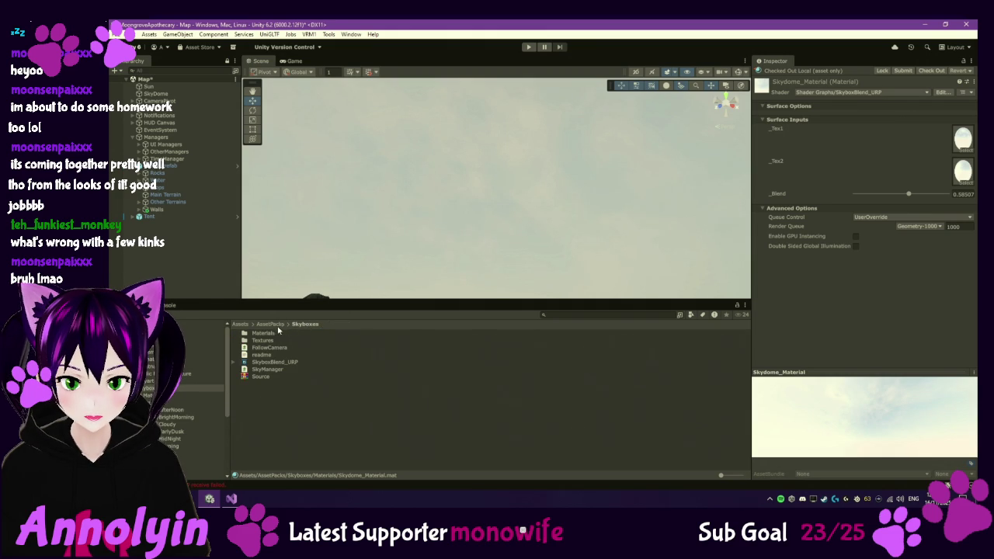
click(271, 332)
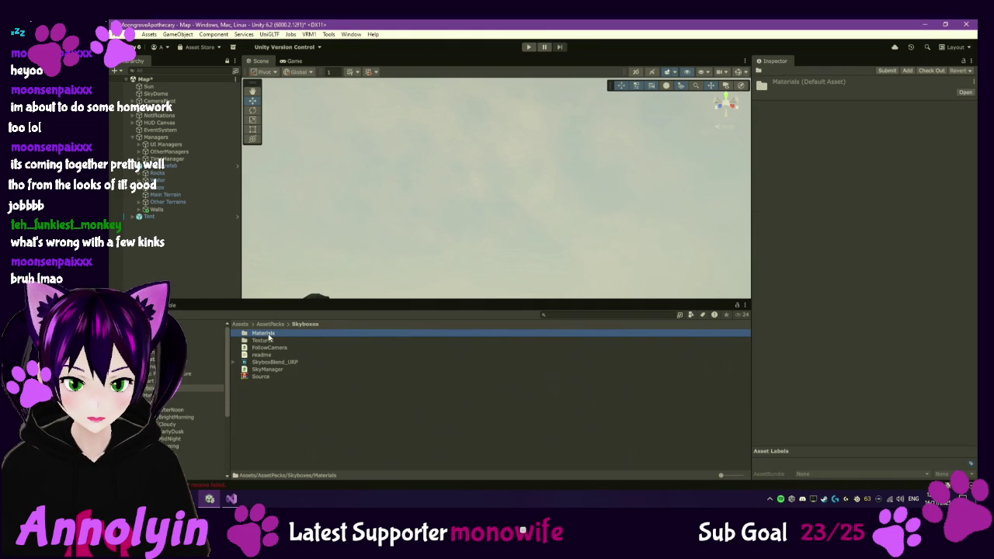
click(528, 47)
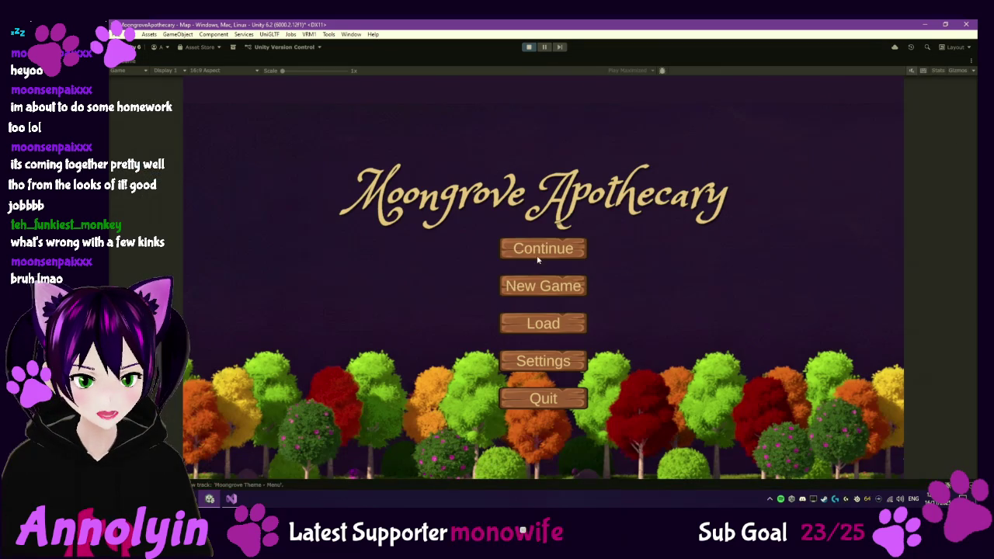
Step: Continue the saved game and walk the character across the meadow to view the sky
click(541, 252)
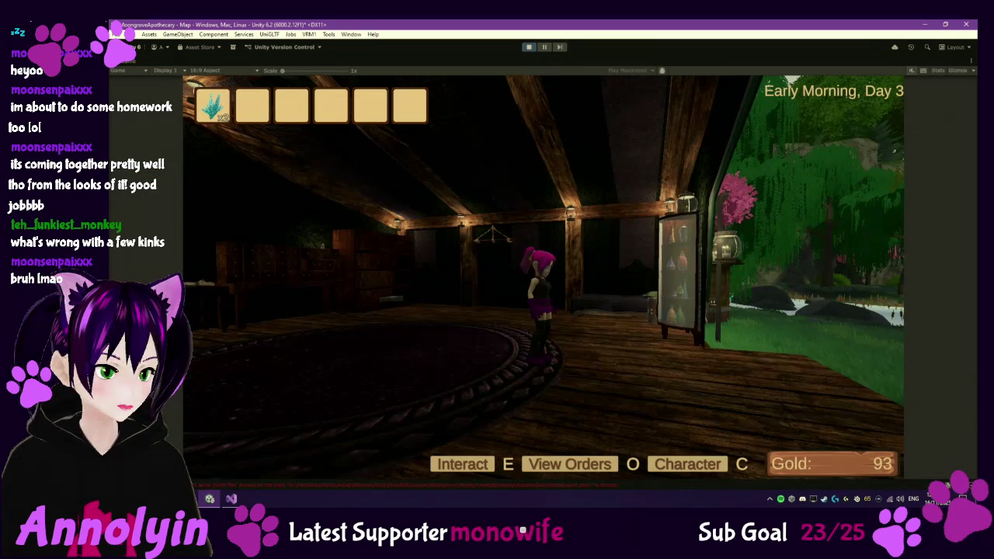
key(w)
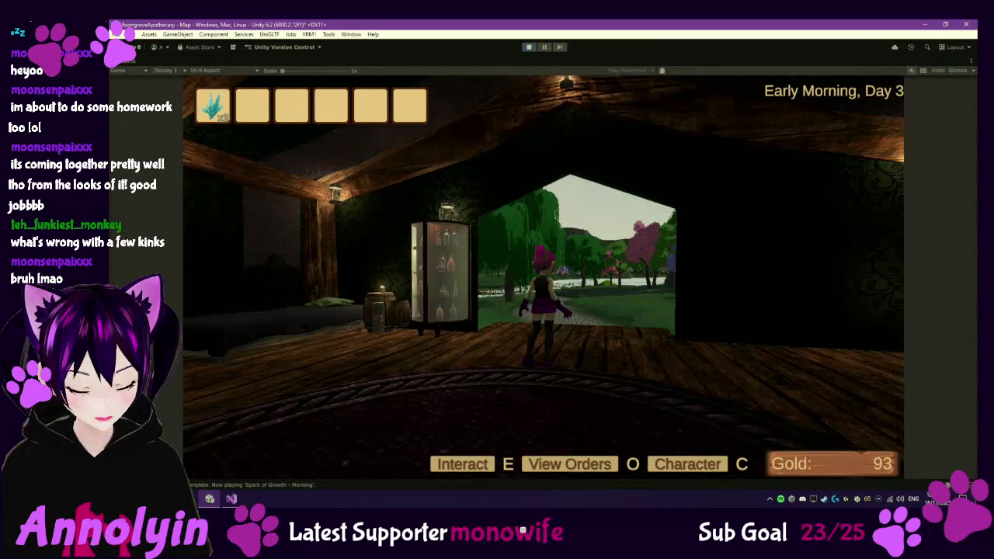
key(w)
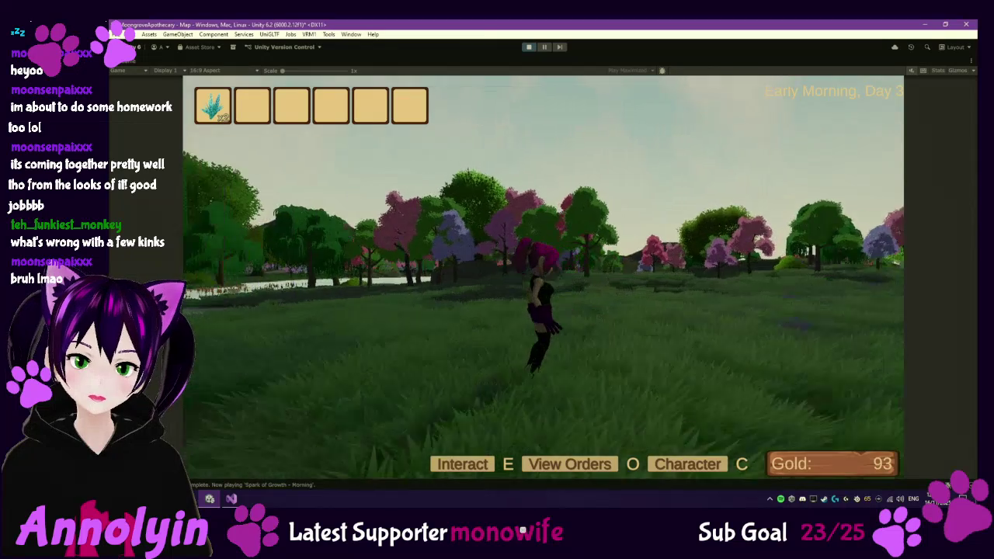
key(s)
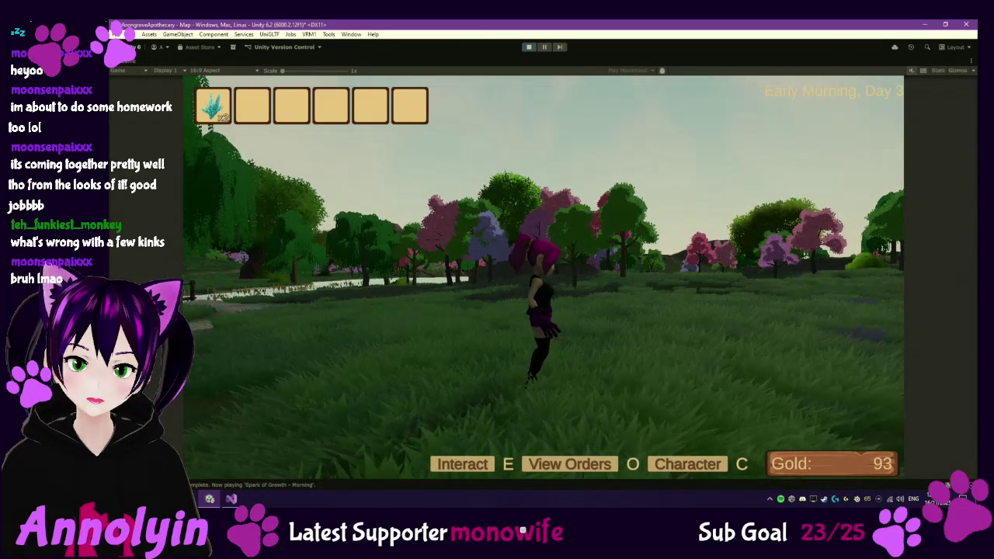
key(w)
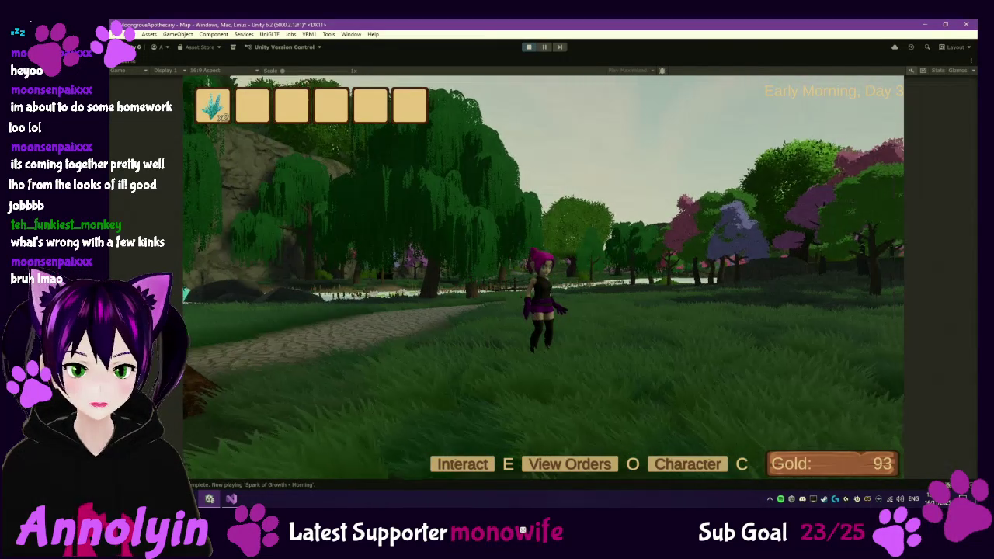
key(w)
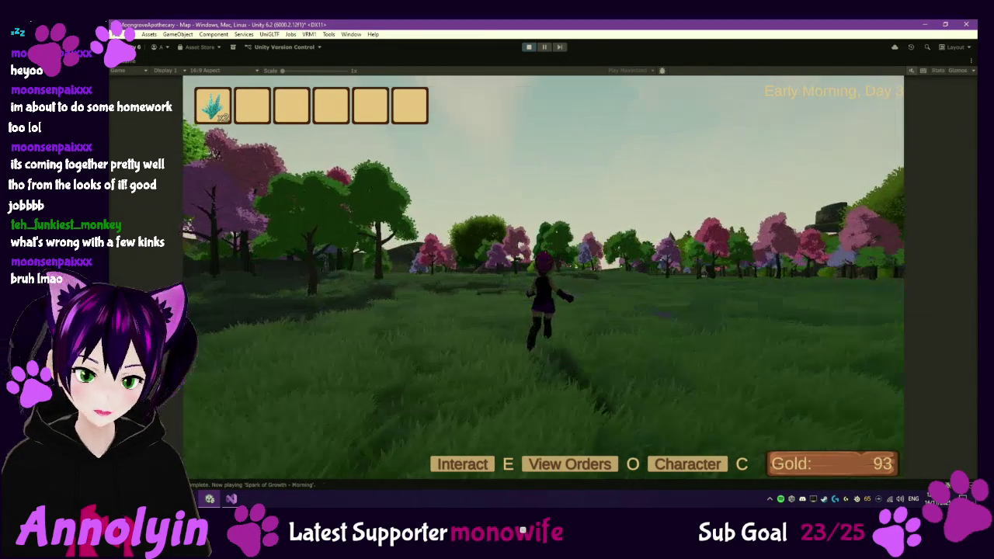
key(a)
key(w)
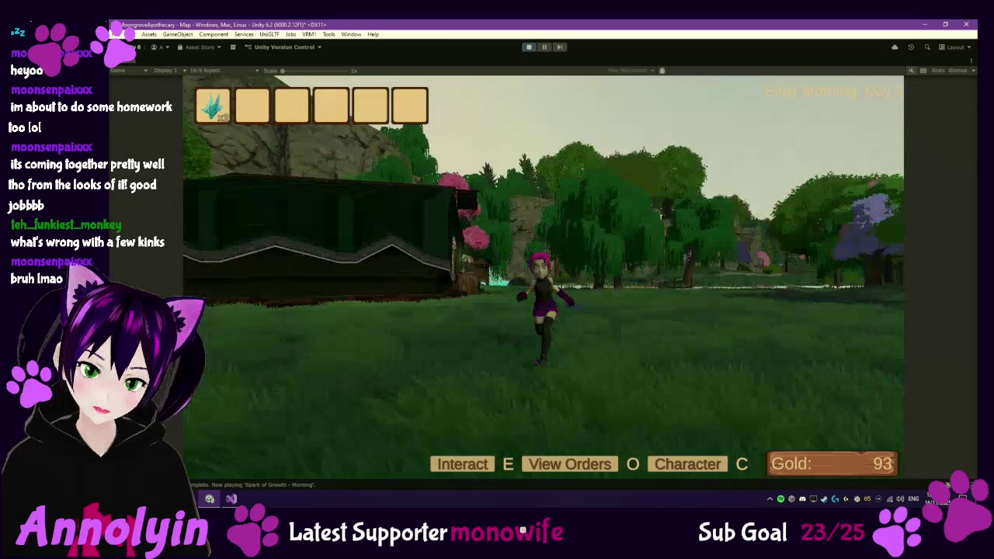
key(w)
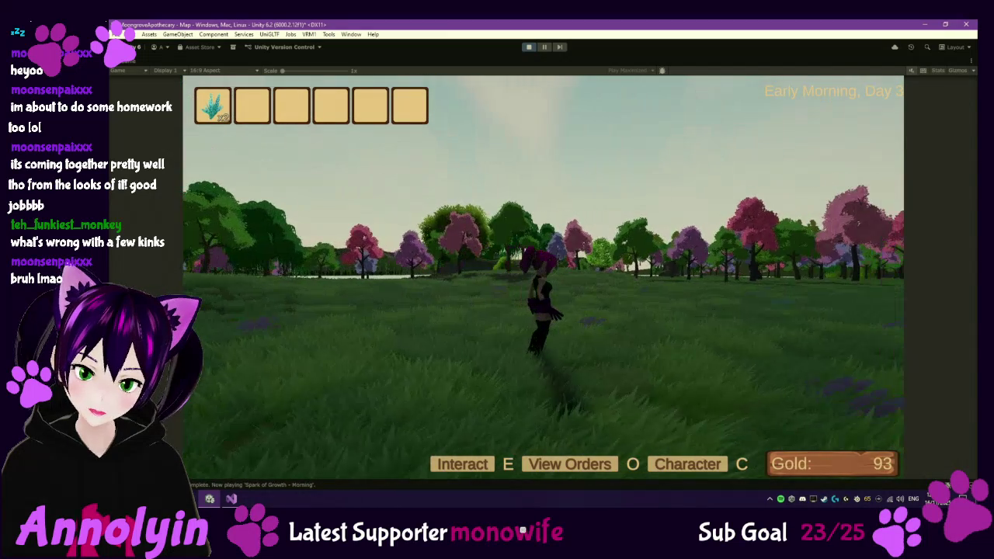
key(w)
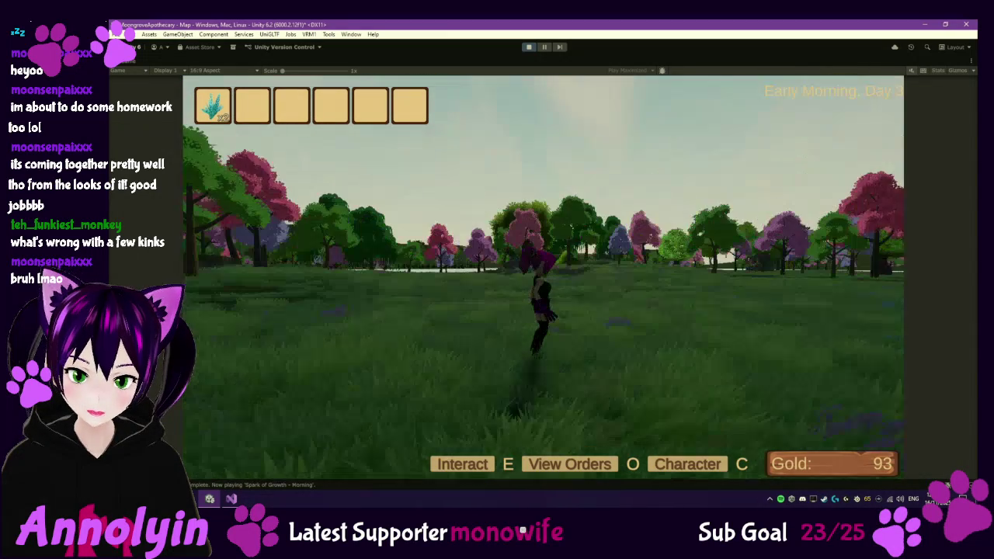
Step: Pause the game with Esc and exit Play mode back to the editor
key(Escape)
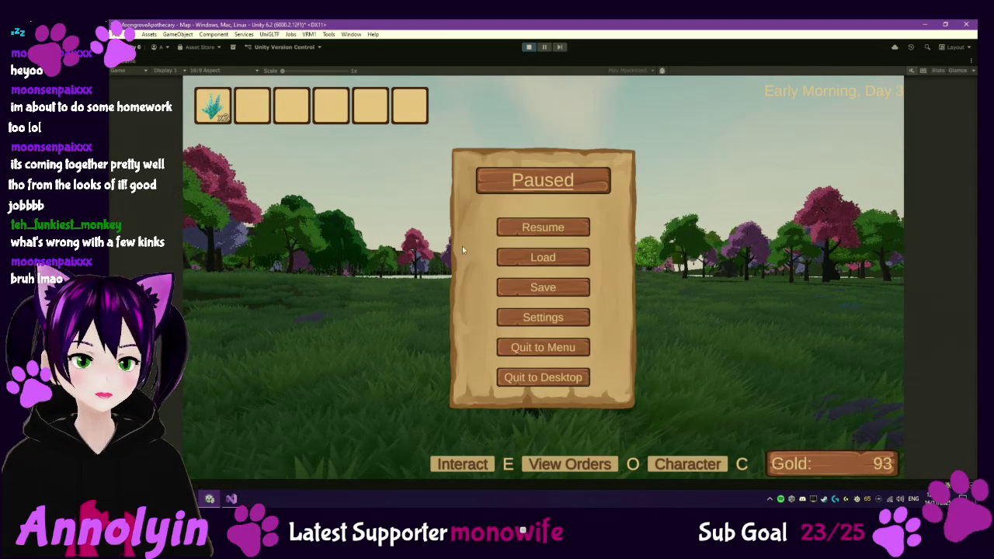
click(528, 47)
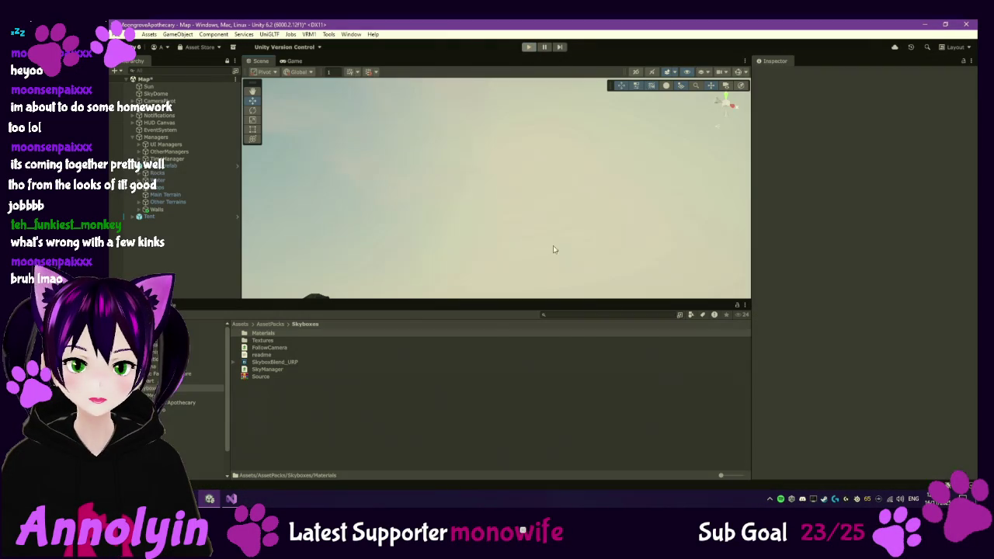
key(alt+Tab)
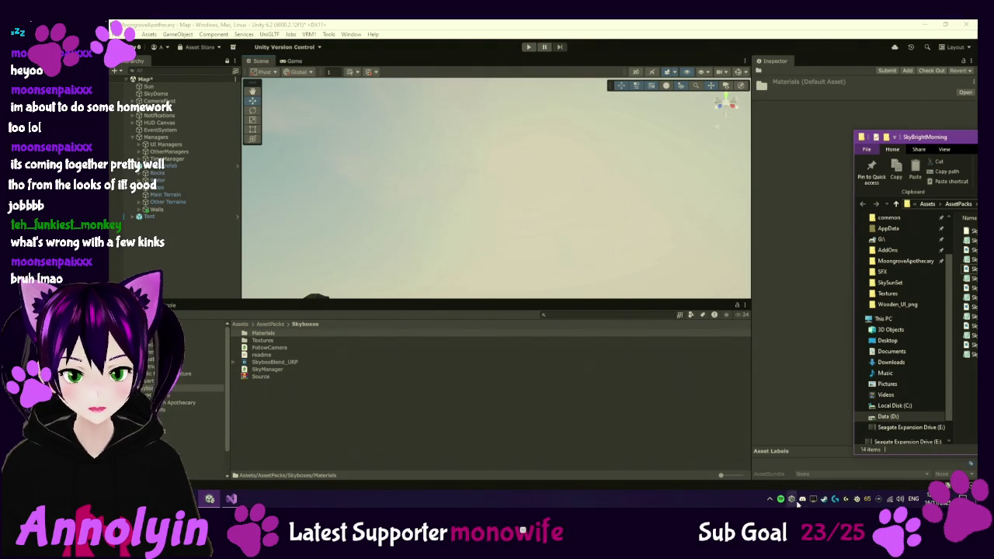
Step: Open and dismiss the Unity Hub tray menu, then open a new browser tab
right_click(793, 499)
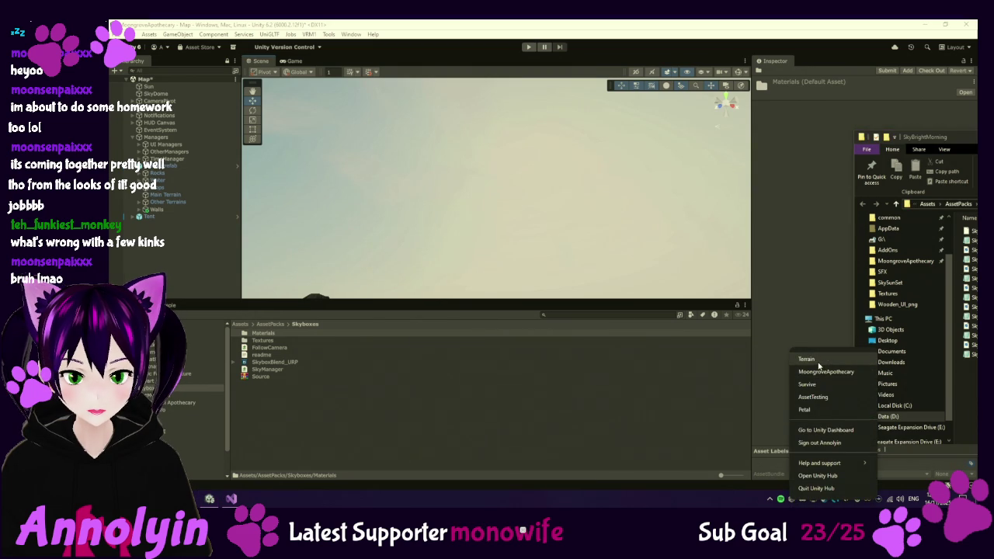
click(819, 362)
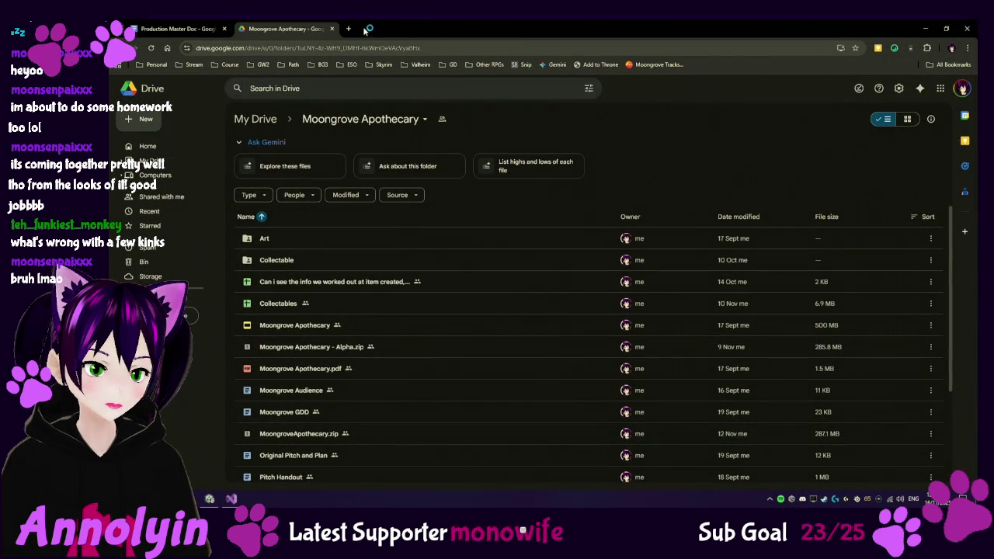
click(352, 28)
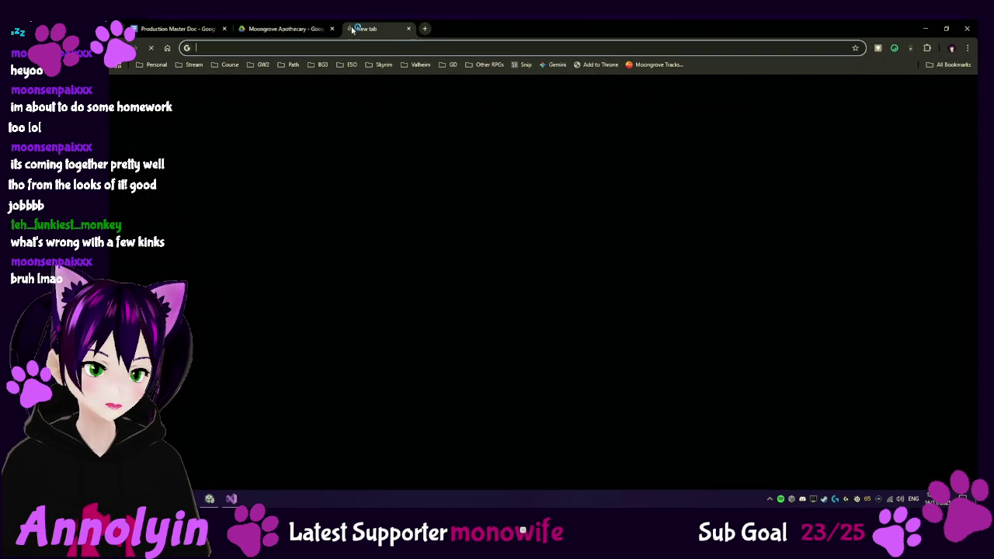
Step: Load assetstore.unity.com, open My Assets from the account menu, and filter owned assets by 'sky'
text(assetstore.unity.com)
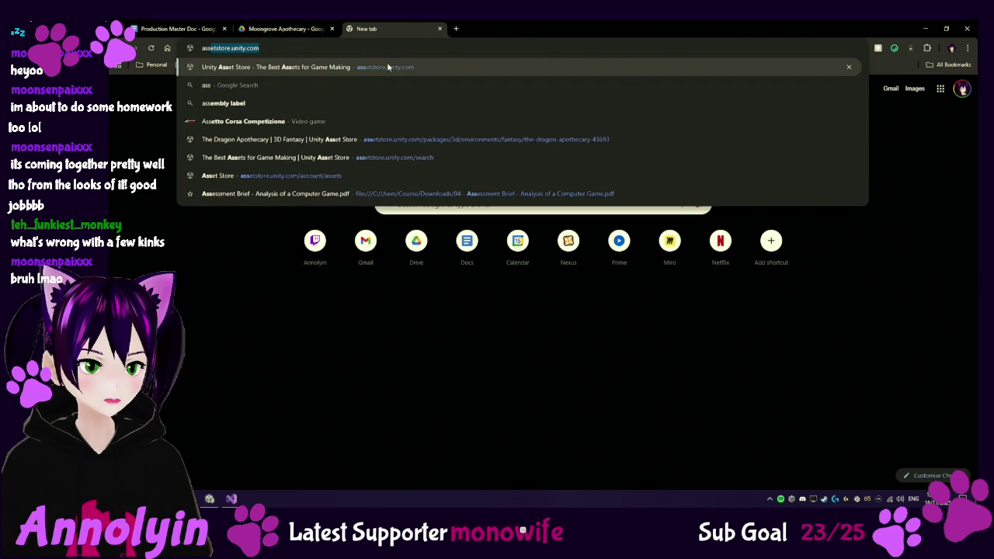
key(Return)
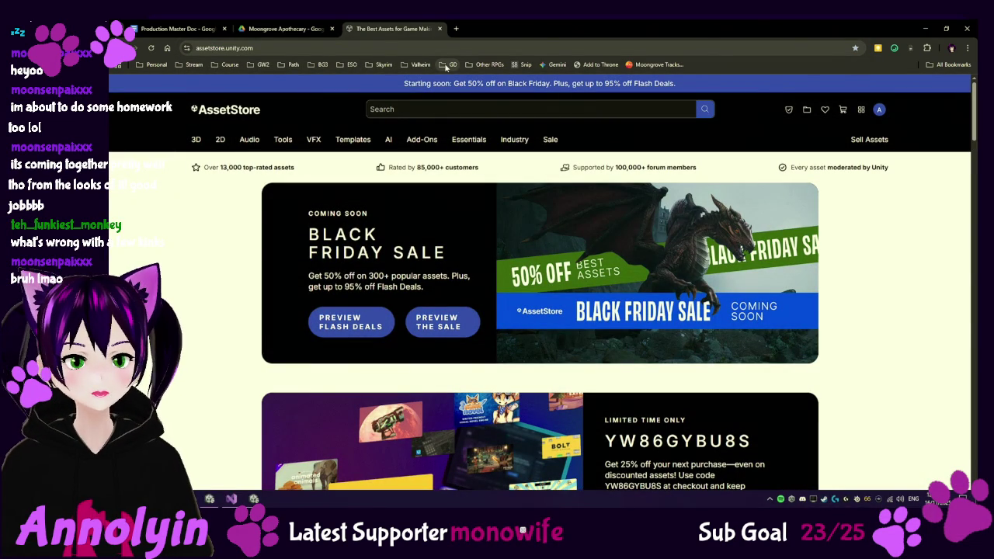
click(879, 110)
text(sky)
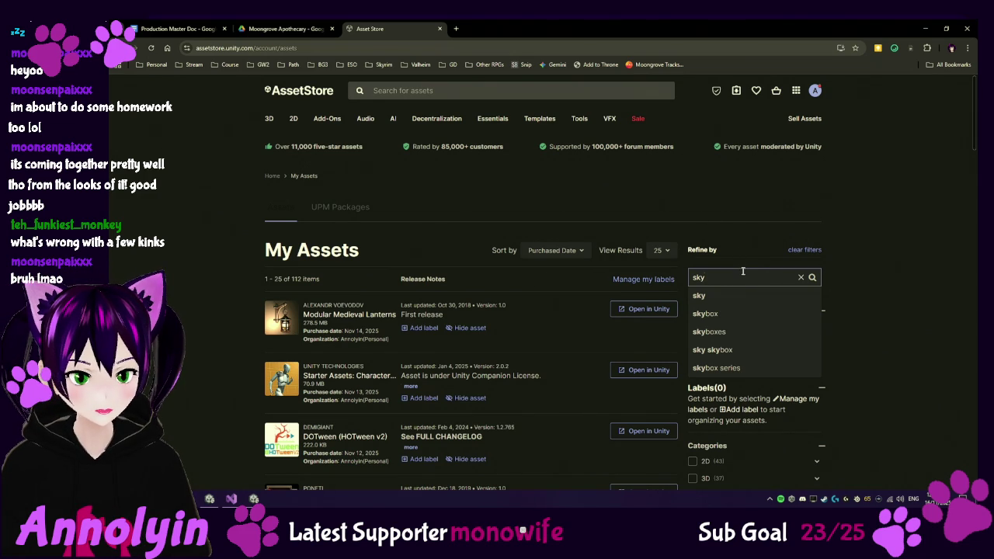
key(Return)
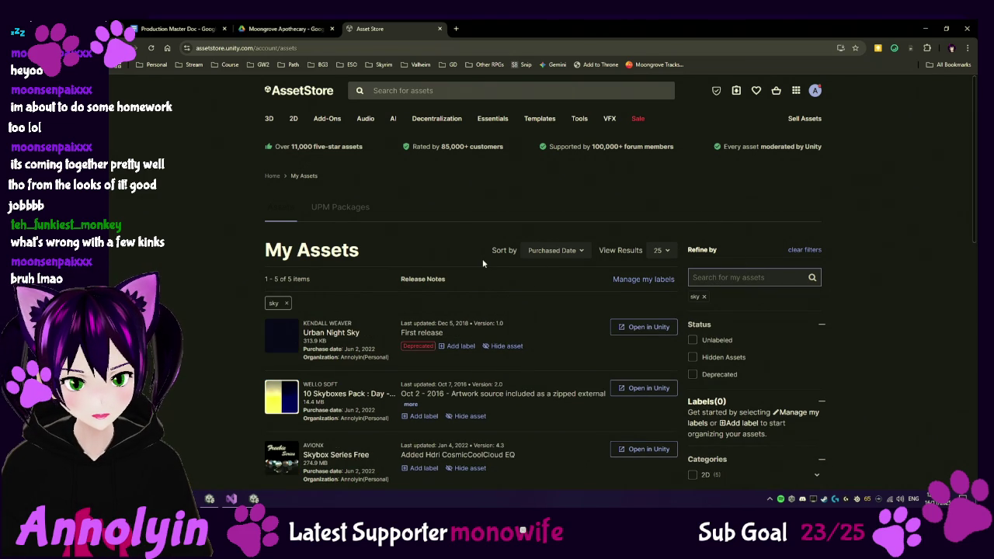
Step: Preview the 10 Skyboxes Pack day, night and clouds images, then close its details
scroll(482, 262, down, 1)
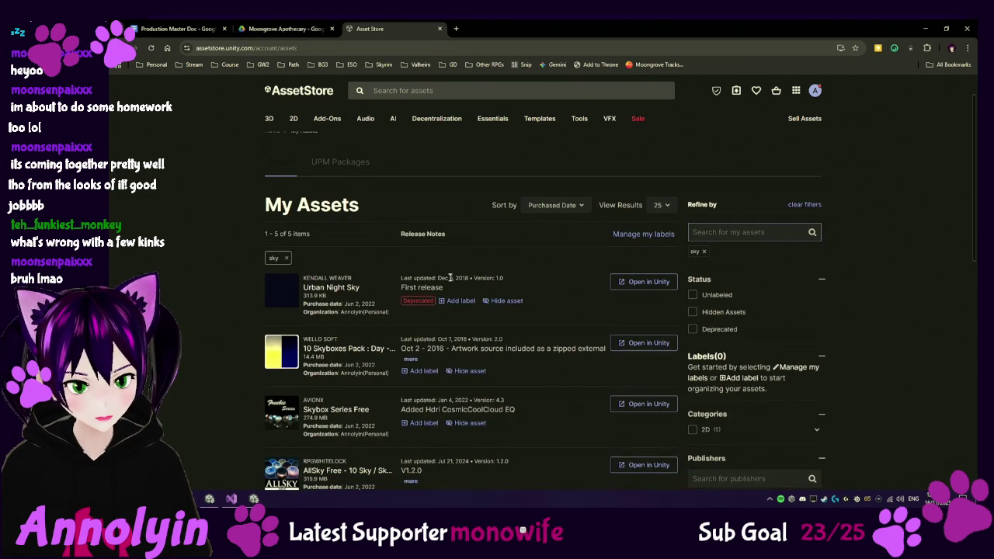
click(352, 349)
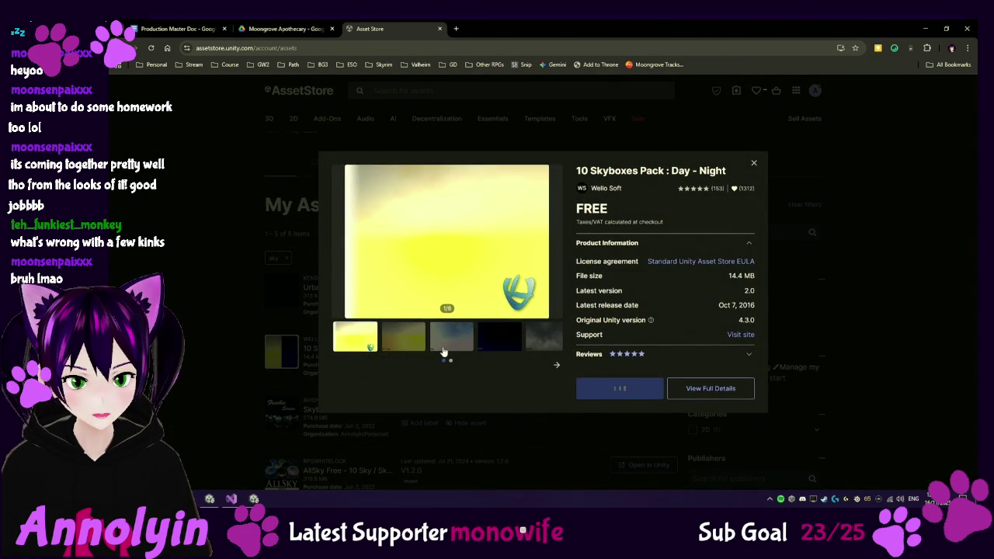
click(445, 350)
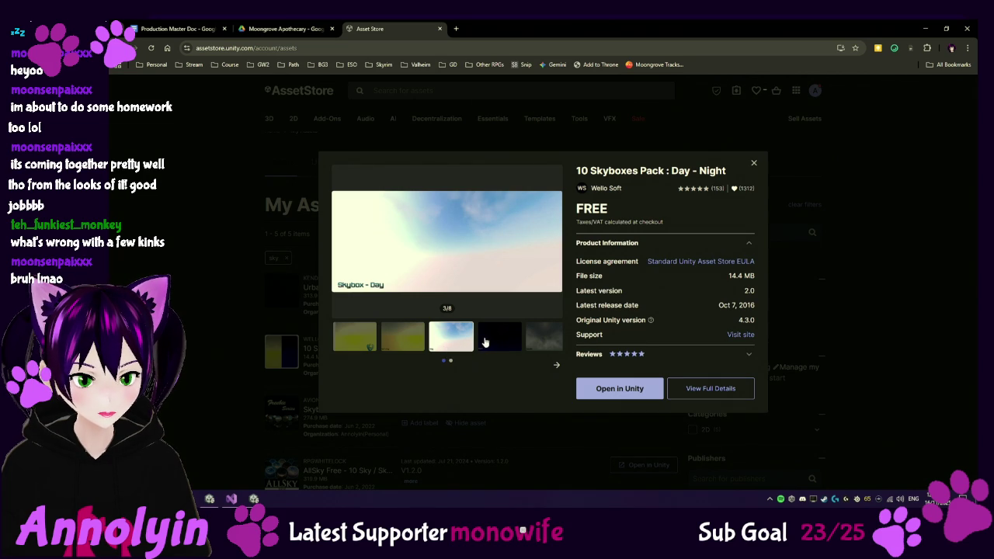
click(488, 342)
click(541, 346)
click(557, 365)
click(754, 163)
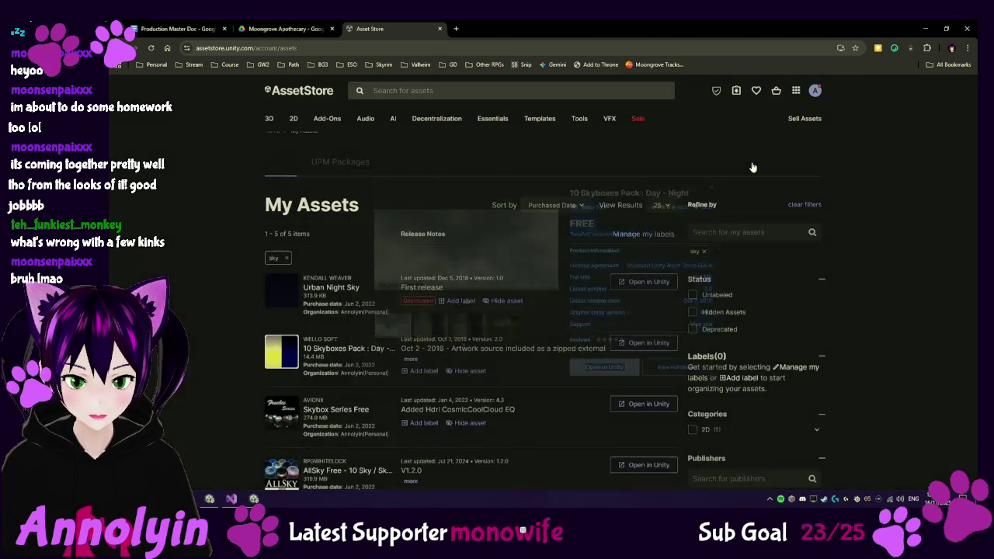
Step: Browse the Skybox Series Free preview images, including cloud-sea 6 and sunny cloud 9 of 17
scroll(343, 373, down, 1)
click(342, 365)
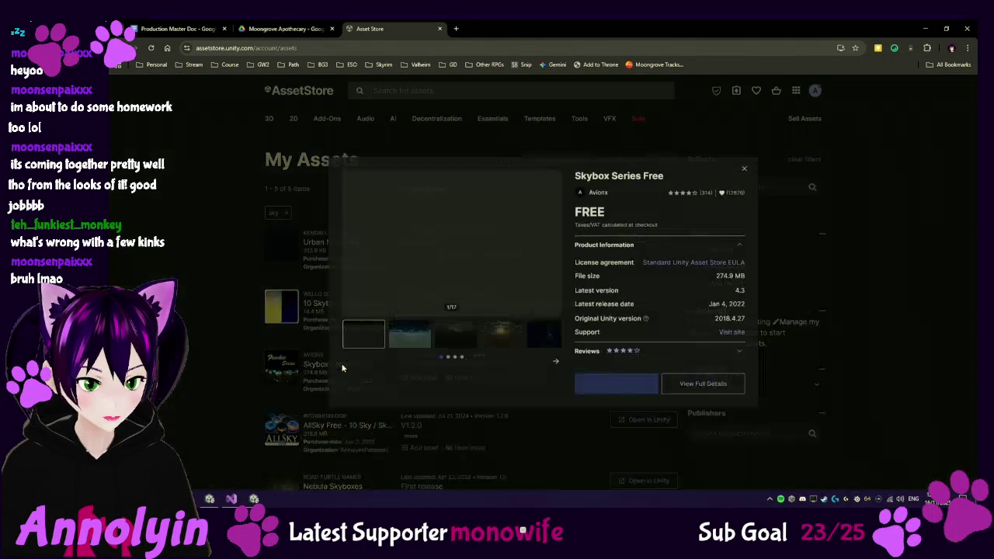
click(402, 345)
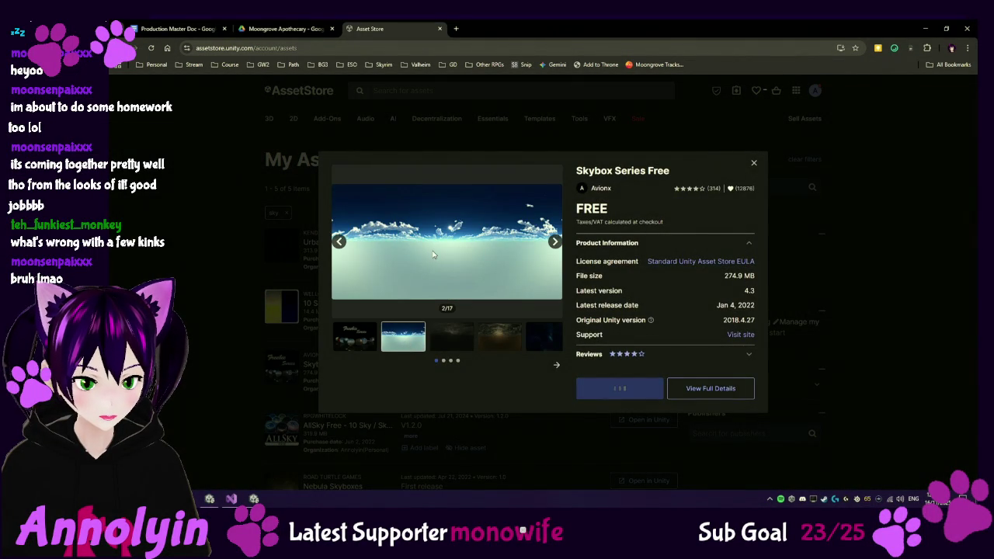
click(455, 338)
click(501, 339)
click(536, 340)
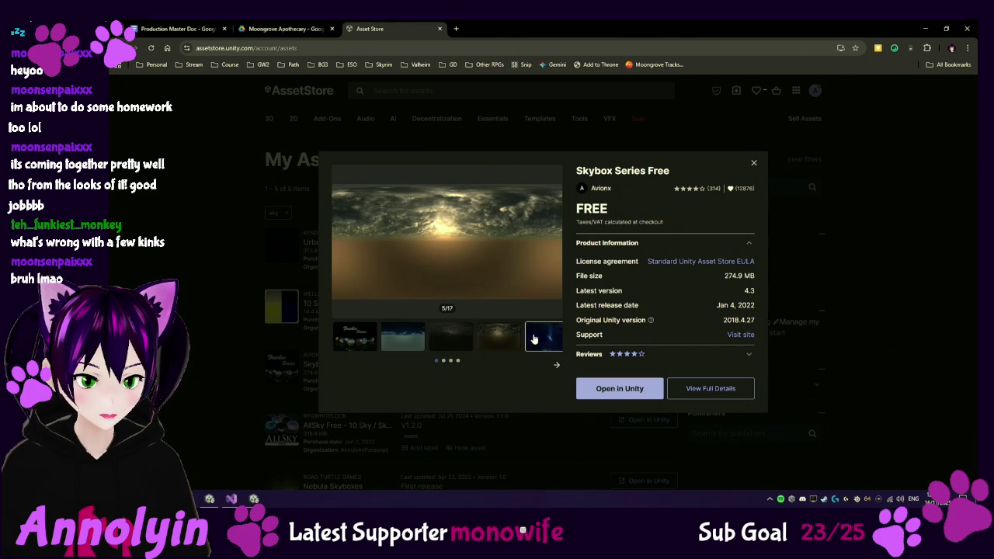
click(556, 366)
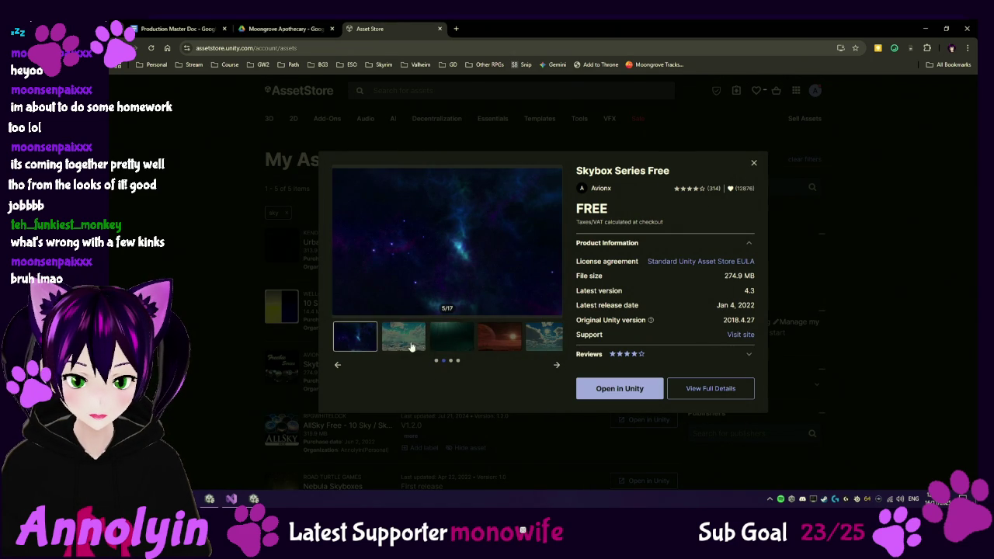
click(411, 345)
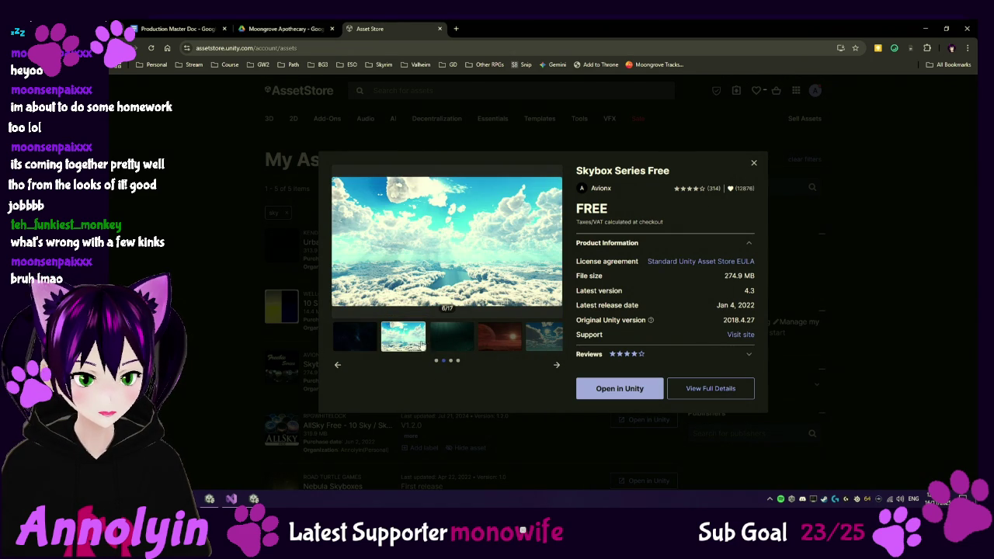
click(546, 342)
Step: Compare the cloud-sea and sunny cloud images repeatedly, then close the Skybox Series Free details
click(409, 342)
click(446, 346)
click(545, 342)
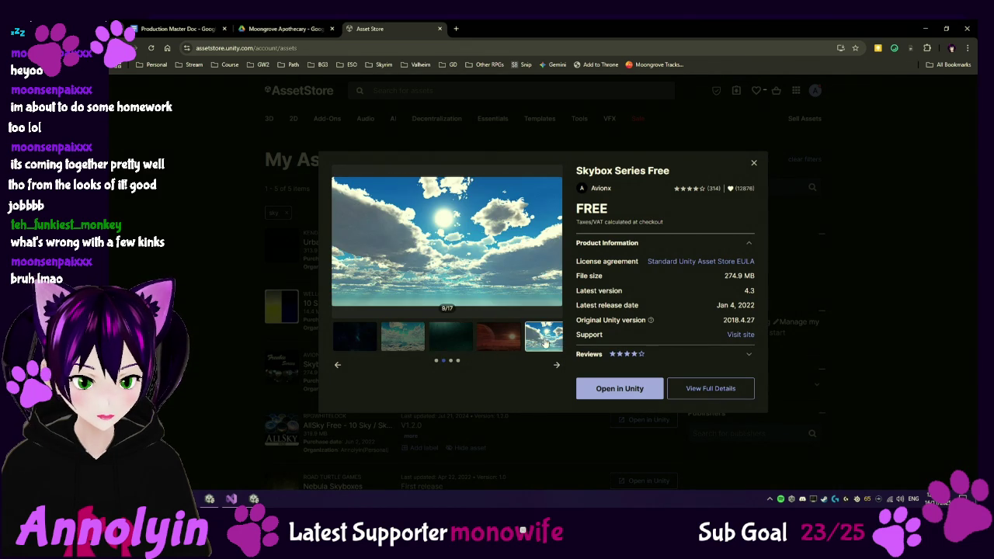
click(409, 347)
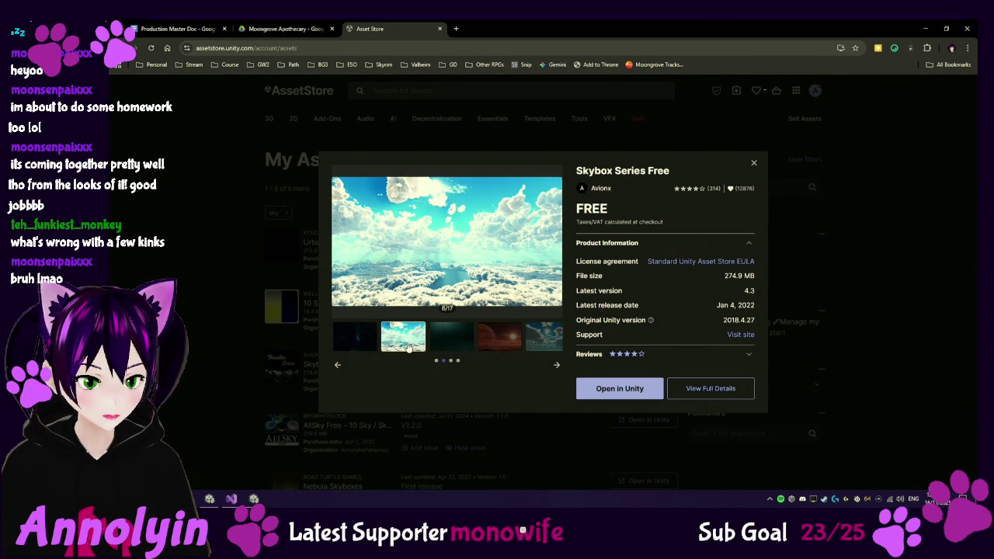
click(536, 336)
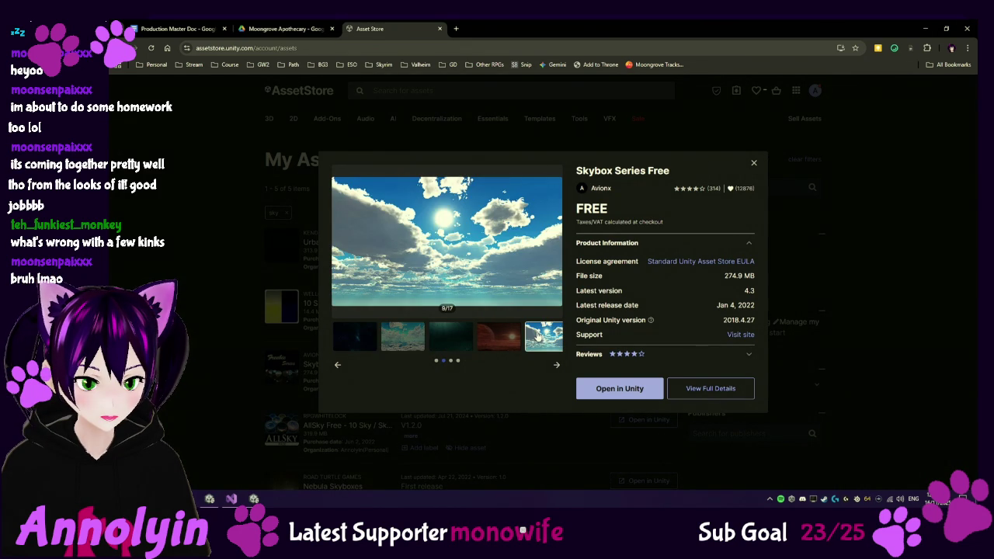
click(405, 339)
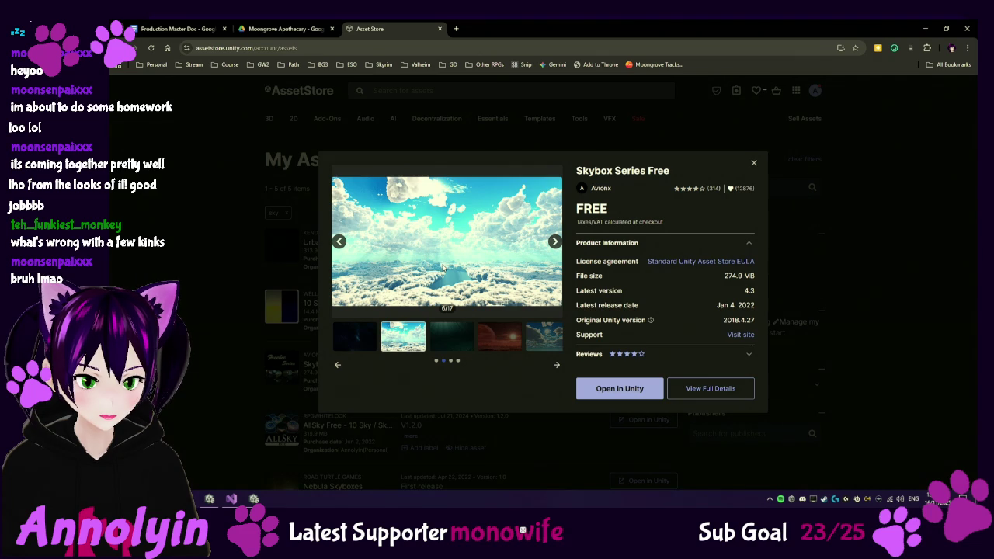
click(544, 339)
click(754, 166)
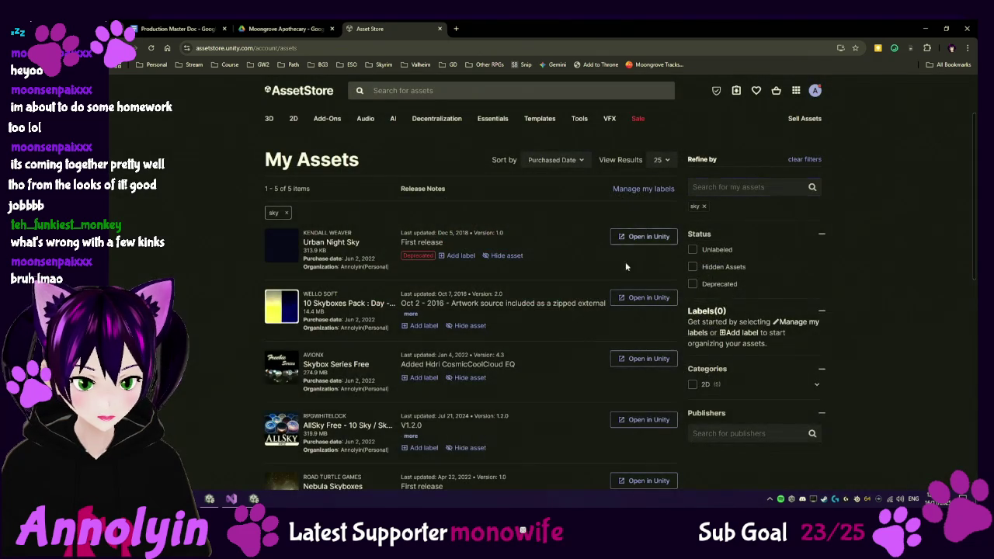
Step: Open the AllSky Free details and preview its second and fifth sky images
scroll(510, 367, down, 2)
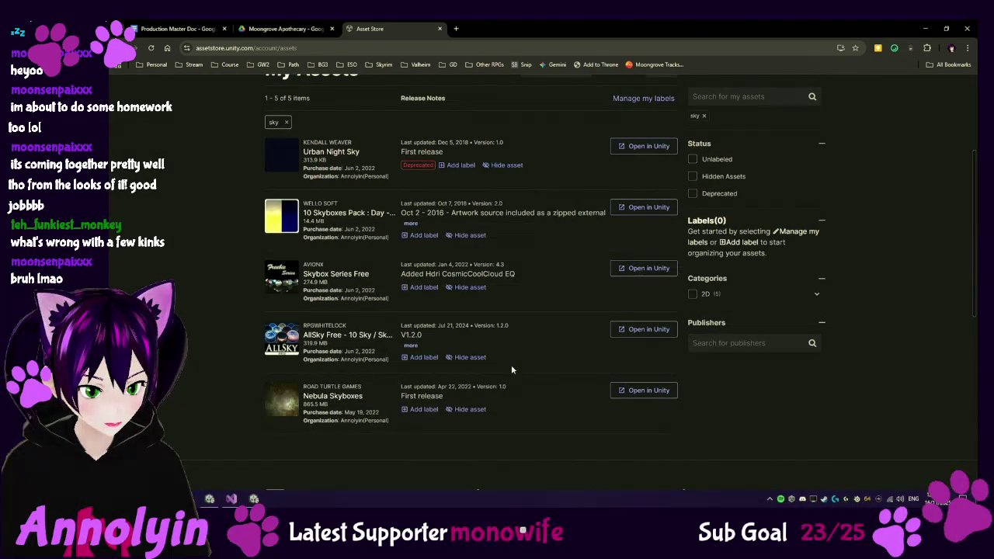
click(354, 335)
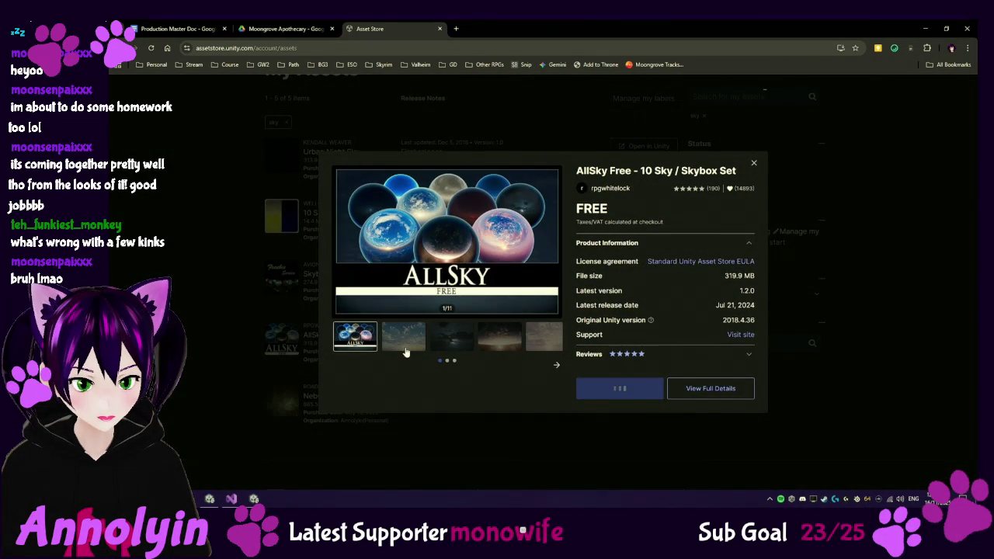
click(402, 345)
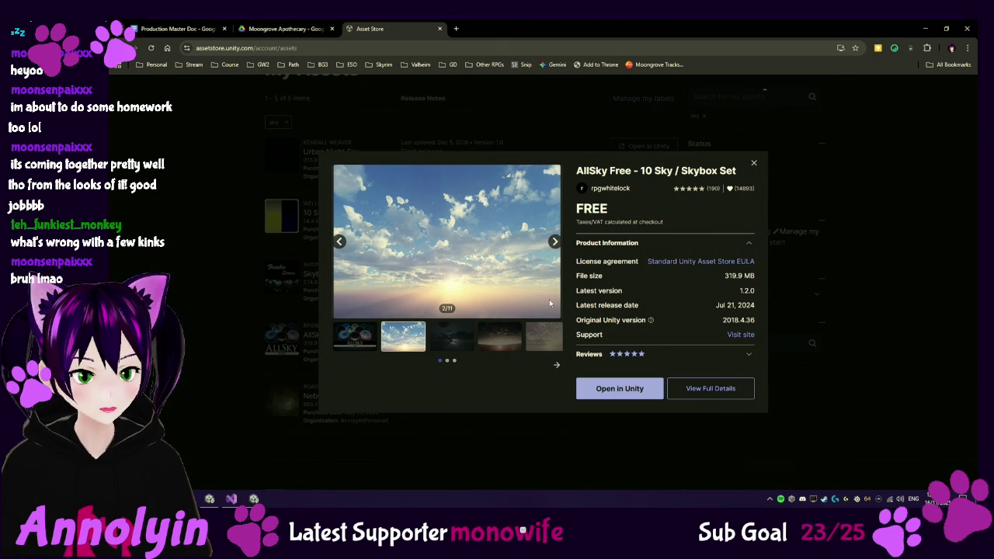
click(543, 345)
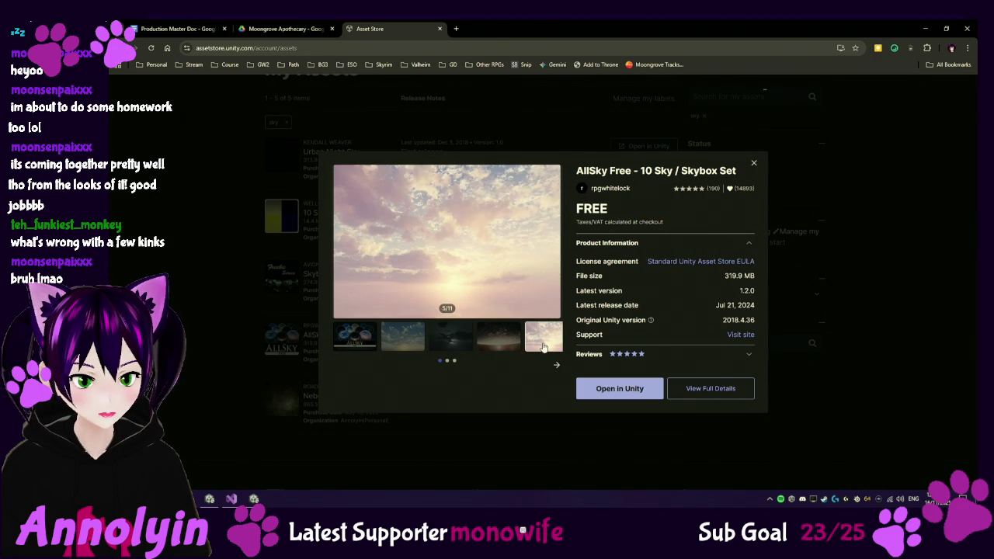
Step: View AllSky Free's full page Package Content and expand the Cartoon Base BlueSky folder
click(723, 390)
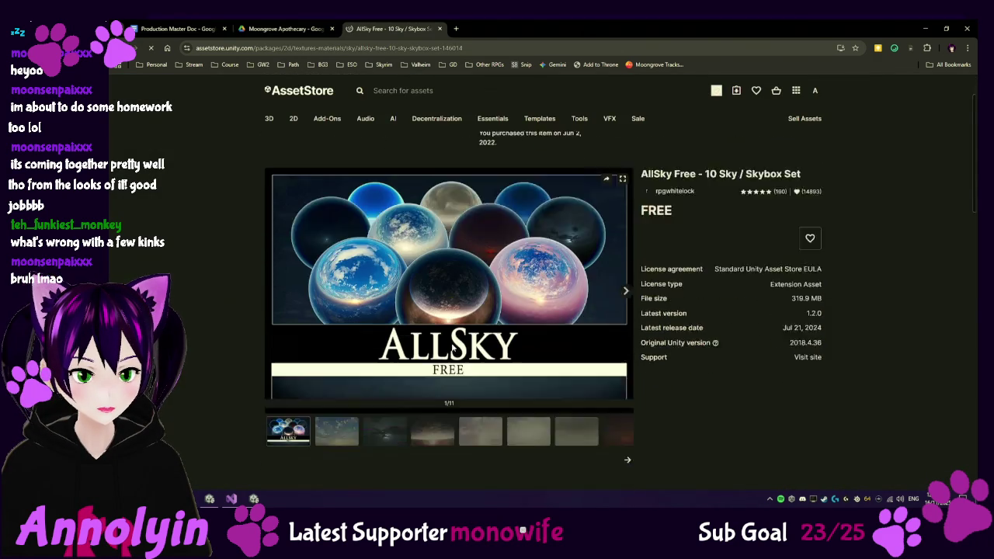
scroll(412, 334, down, 3)
click(351, 296)
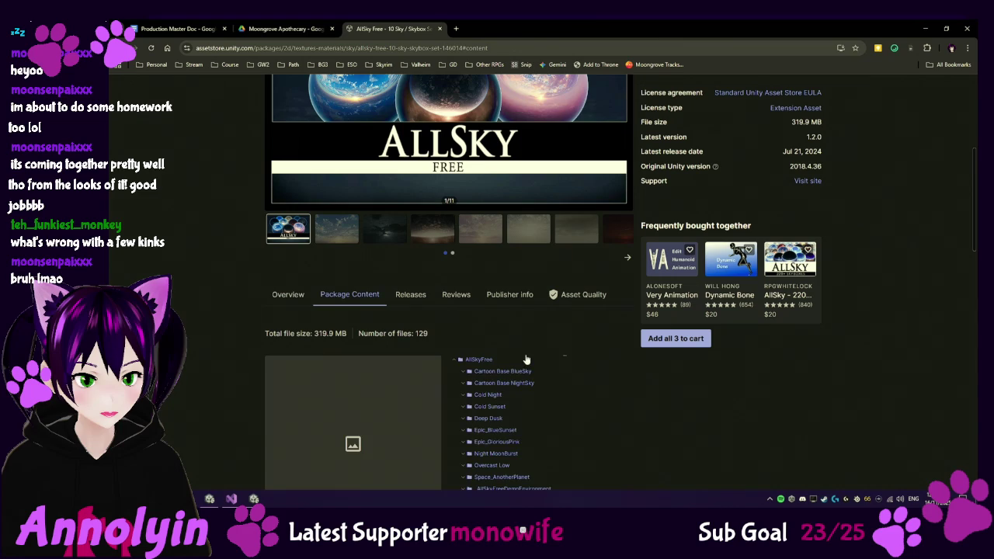
scroll(575, 359, down, 1)
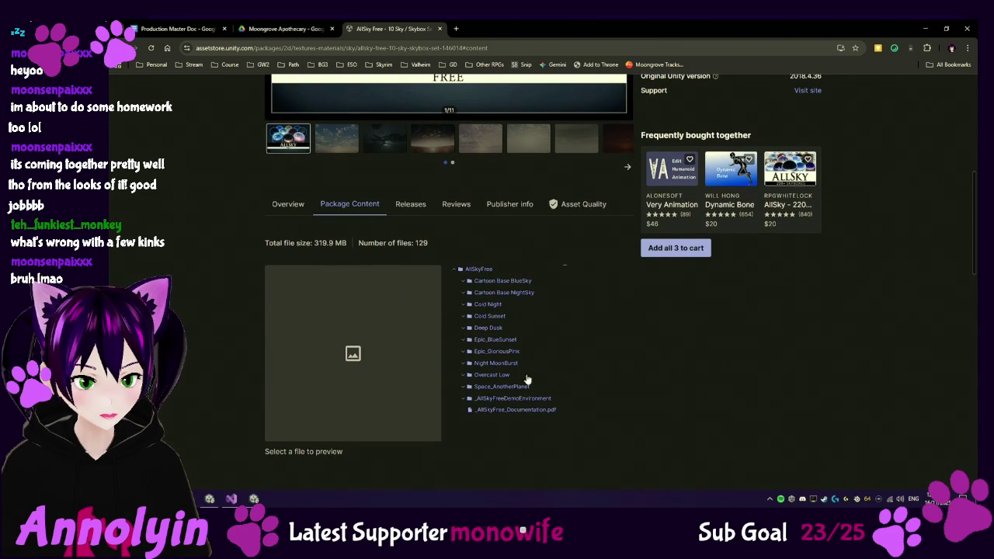
click(463, 281)
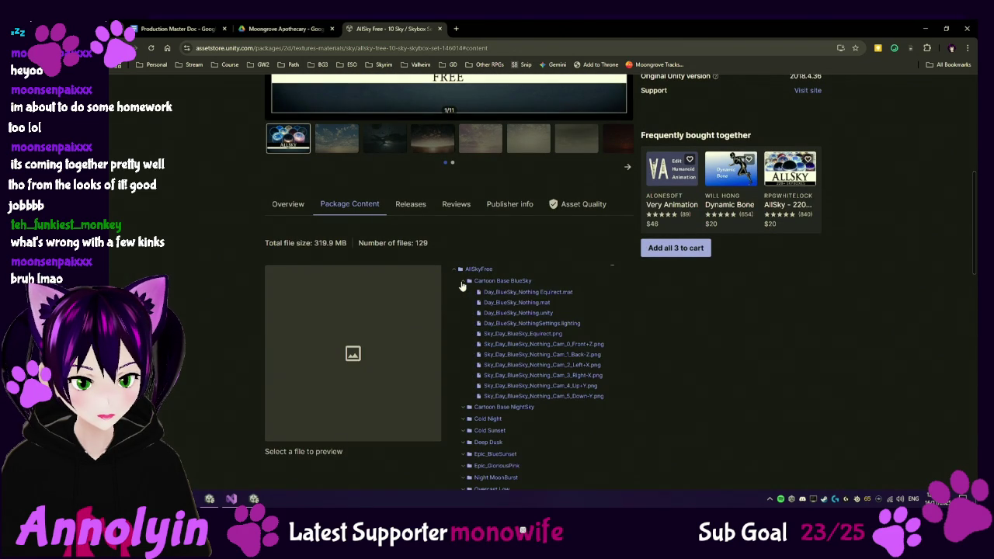
scroll(550, 289, up, 2)
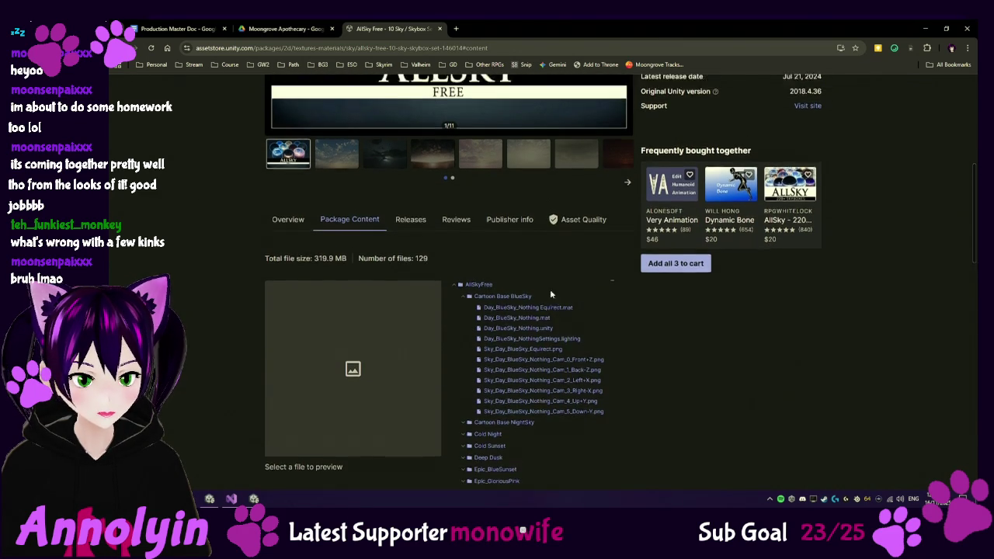
mouse_move(211, 500)
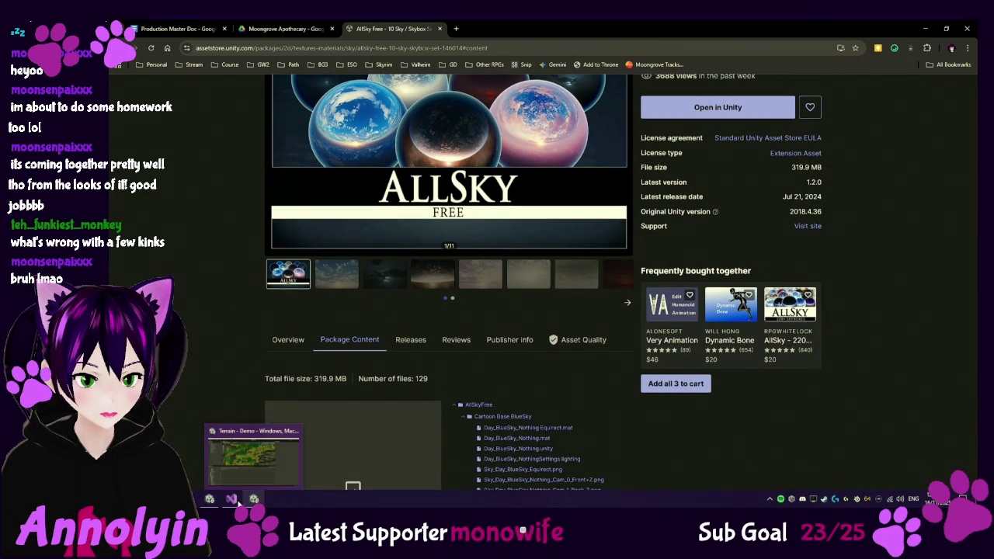
Step: Dismiss the input-backends warning and close the Terrain demo editor, returning to MoongroveApothecary
click(254, 499)
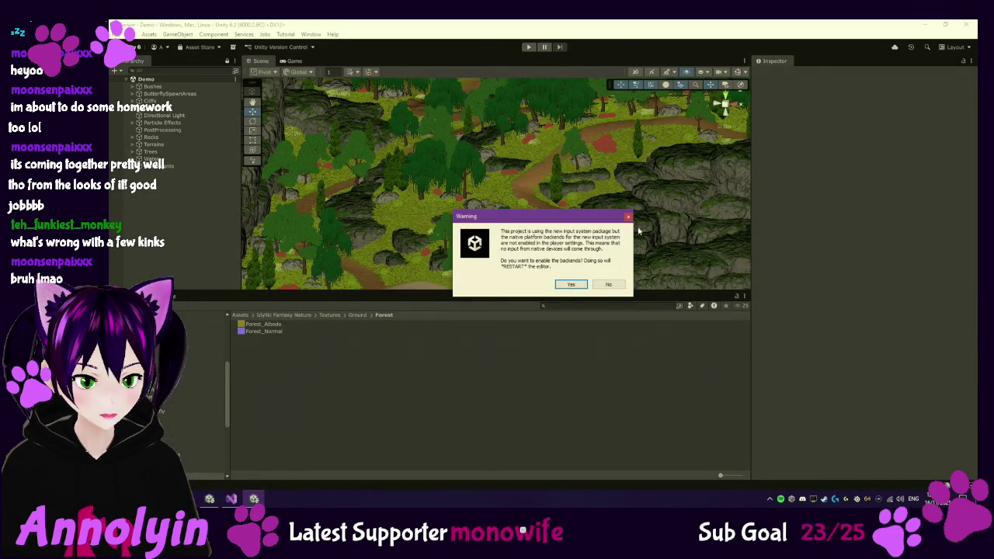
click(609, 284)
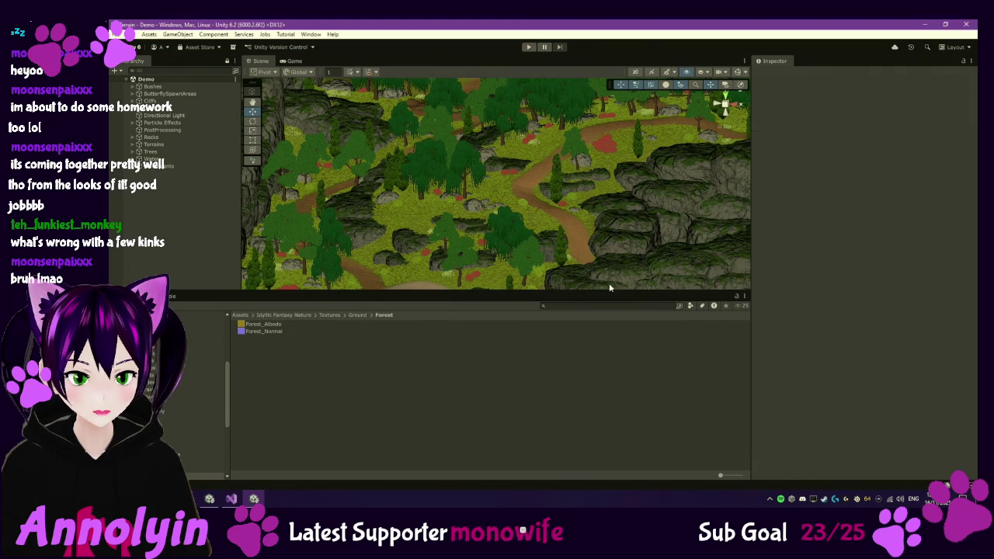
click(963, 26)
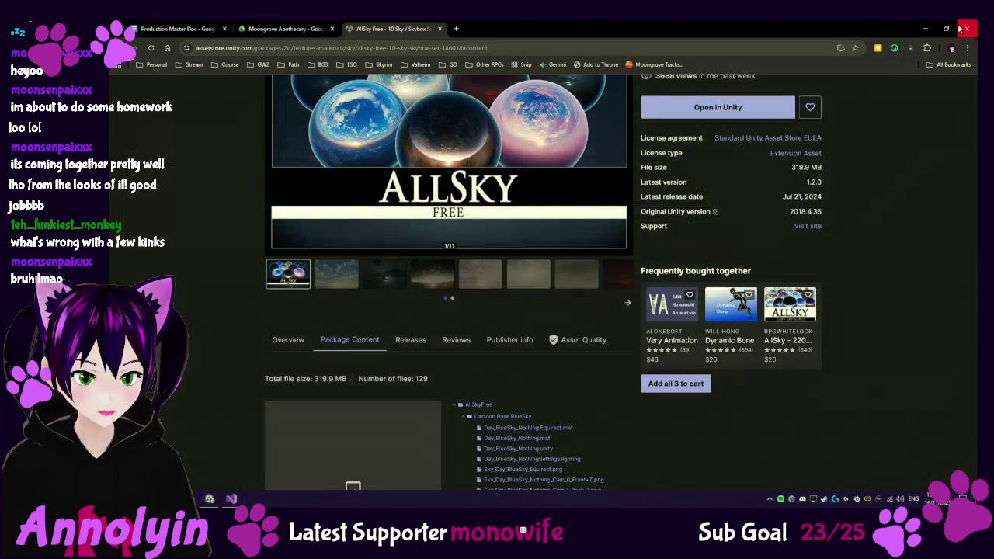
click(210, 499)
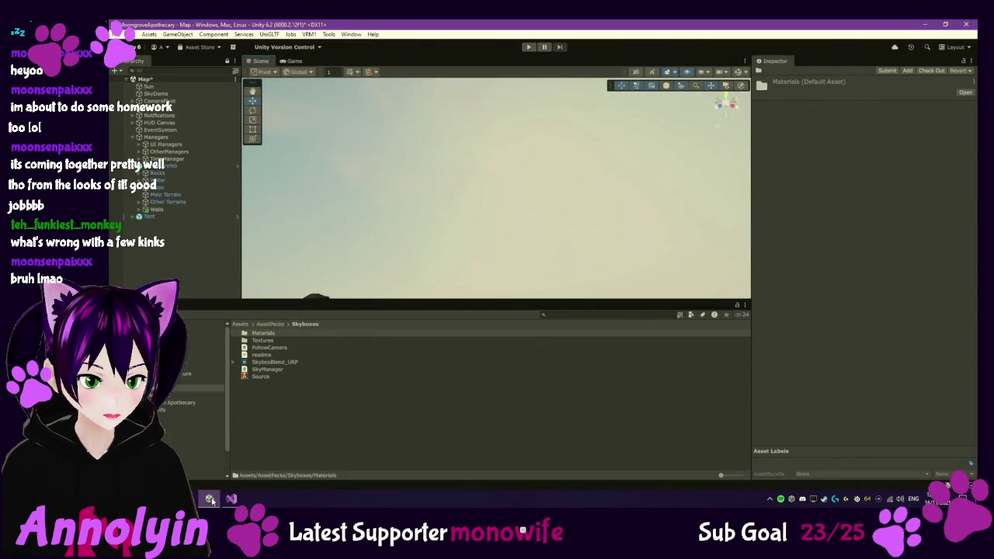
Step: Download the AllSky Free - 10 Sky / Skybox Set from My Assets and start its import
click(210, 499)
click(725, 117)
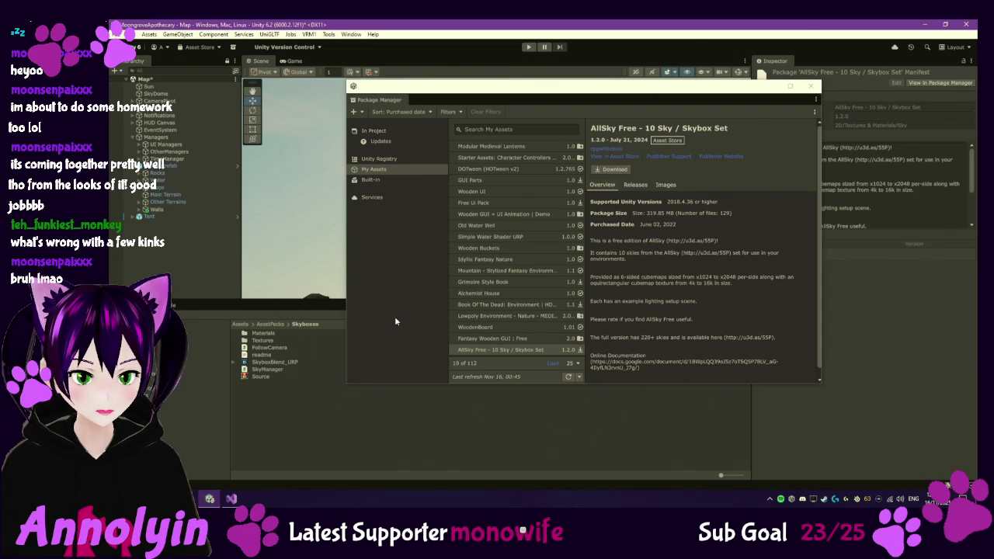
click(508, 351)
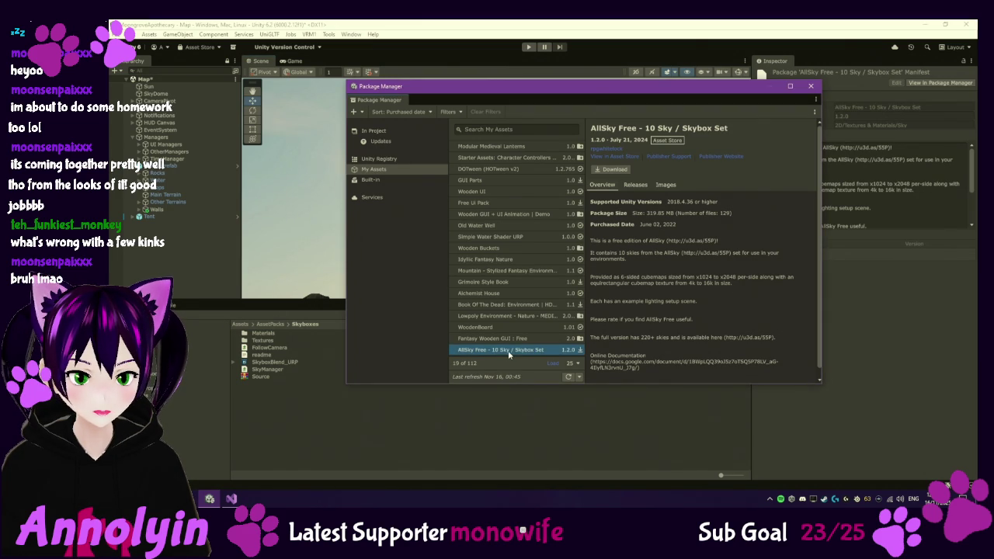
click(606, 171)
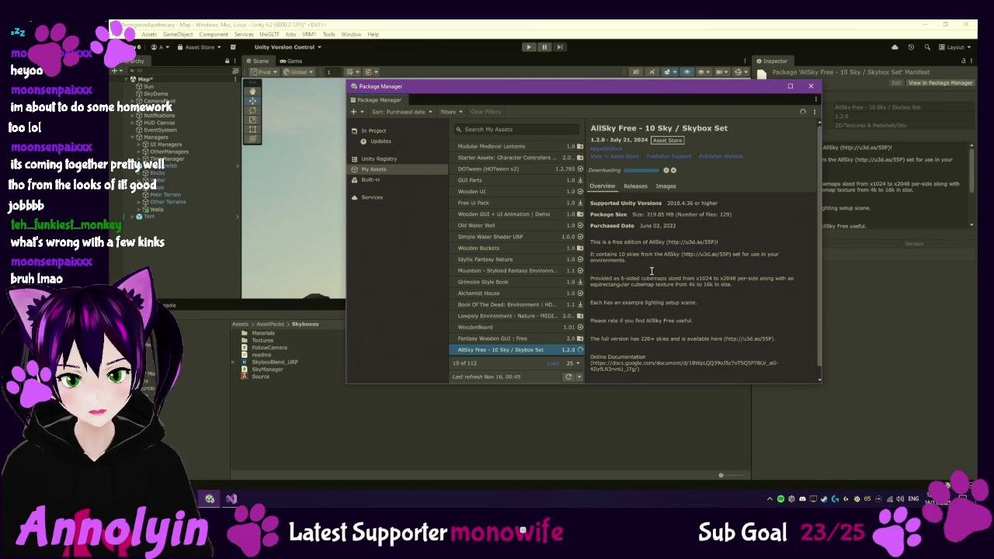
click(637, 170)
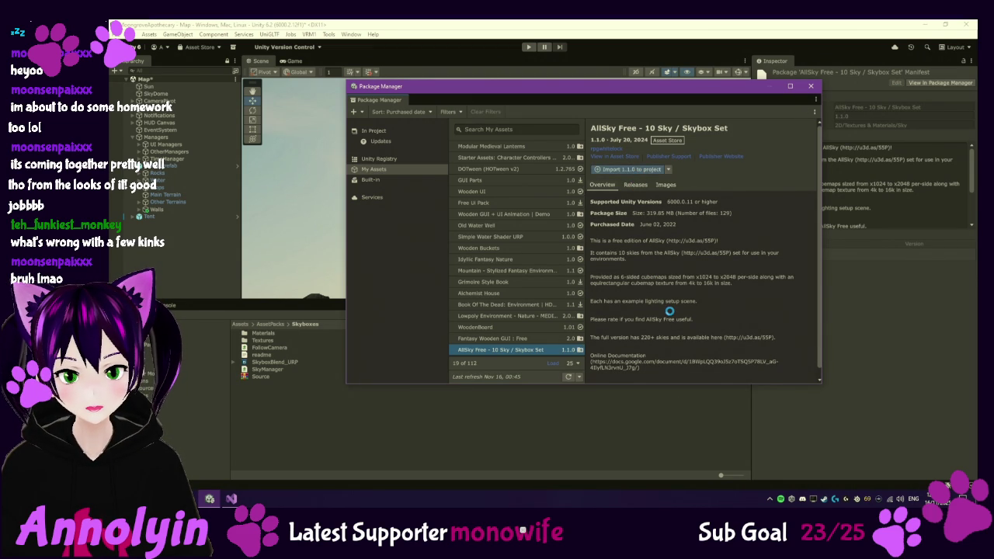
key(alt+Tab)
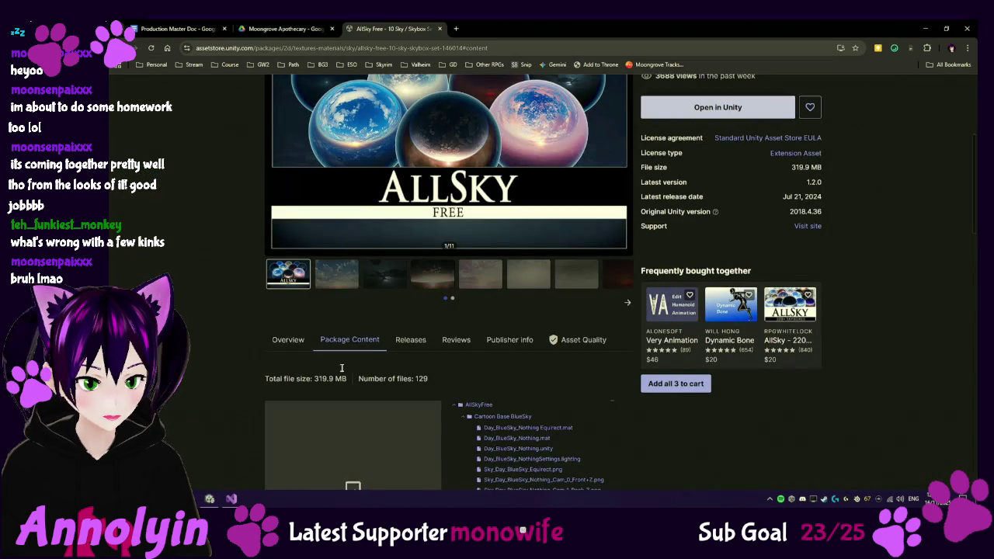
Step: Browse the AllSky Free gallery previews: moonlit, overcast, night, sunrise and daytime cloud skies
click(332, 286)
click(492, 280)
scroll(492, 280, up, 3)
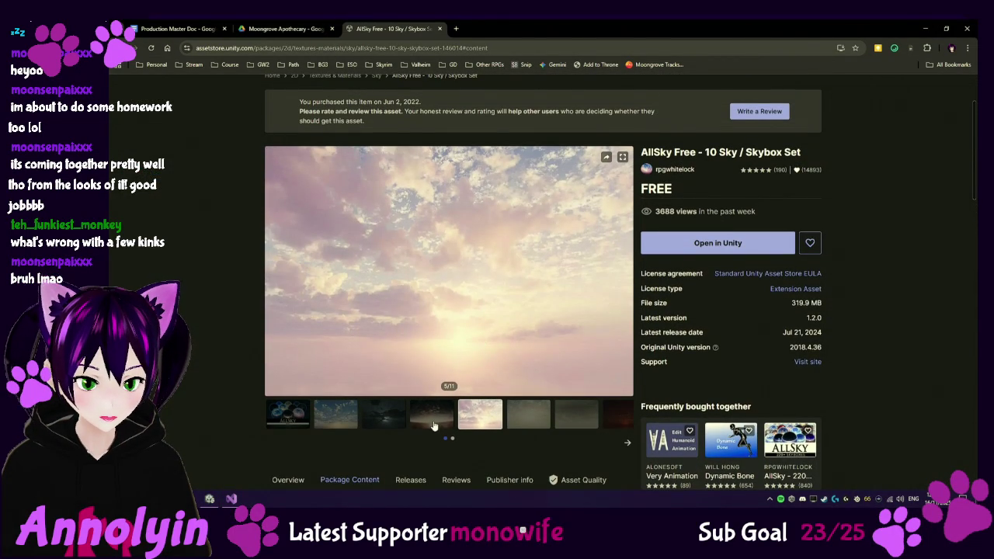
click(433, 424)
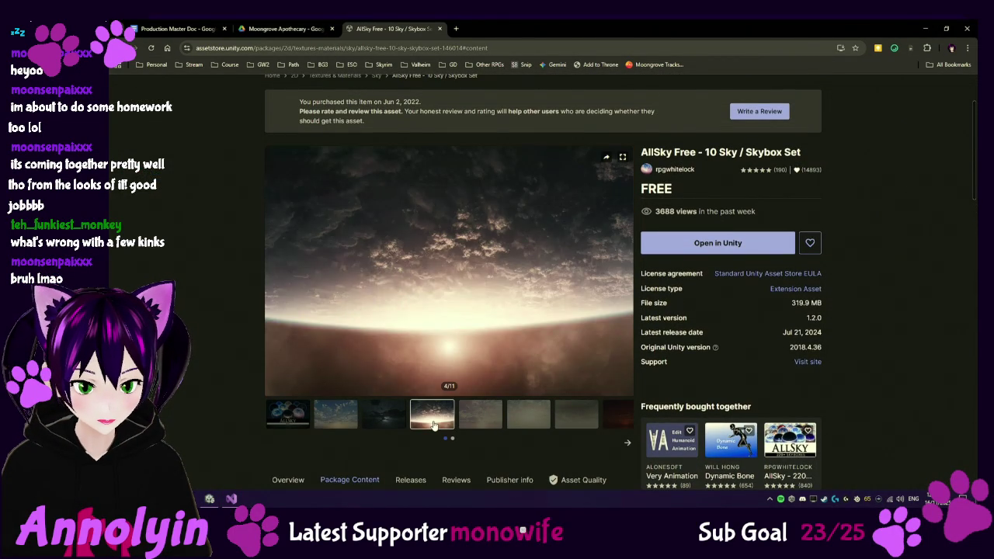
click(398, 425)
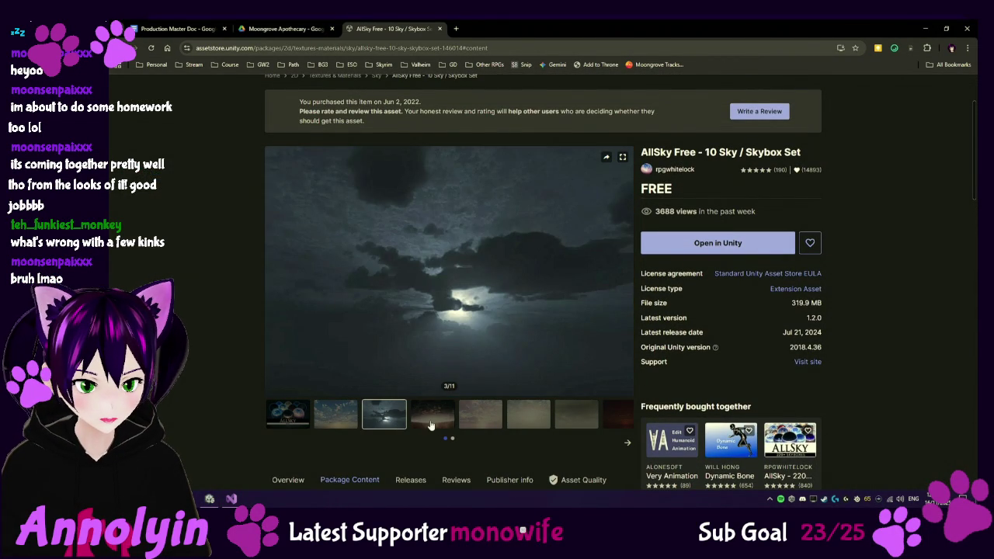
click(449, 421)
click(477, 421)
click(528, 421)
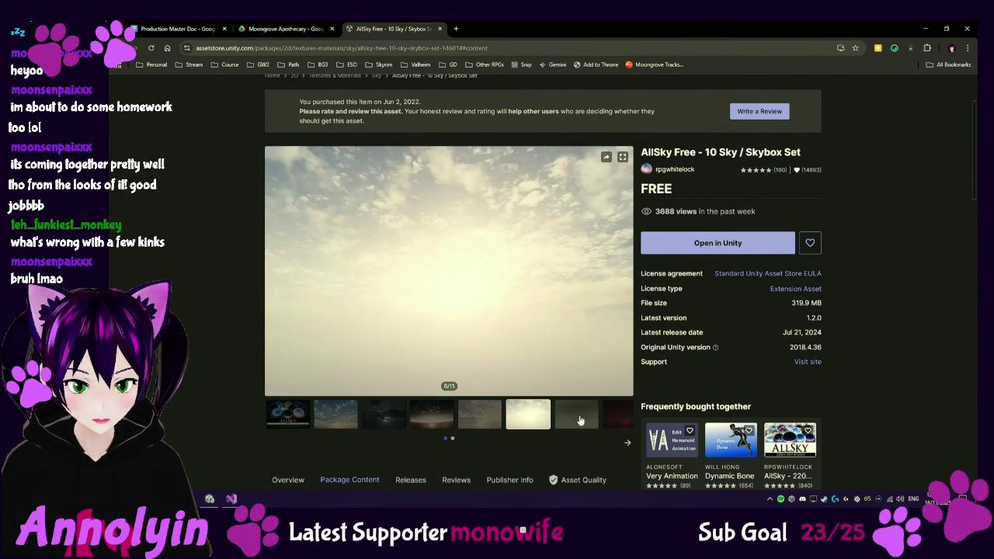
click(575, 416)
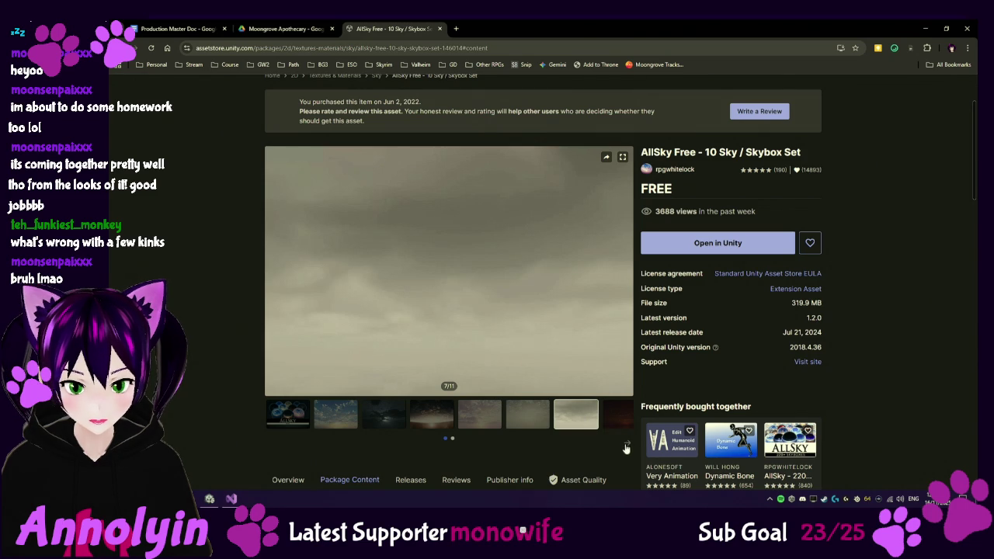
click(625, 447)
click(405, 424)
click(425, 424)
click(384, 424)
click(332, 424)
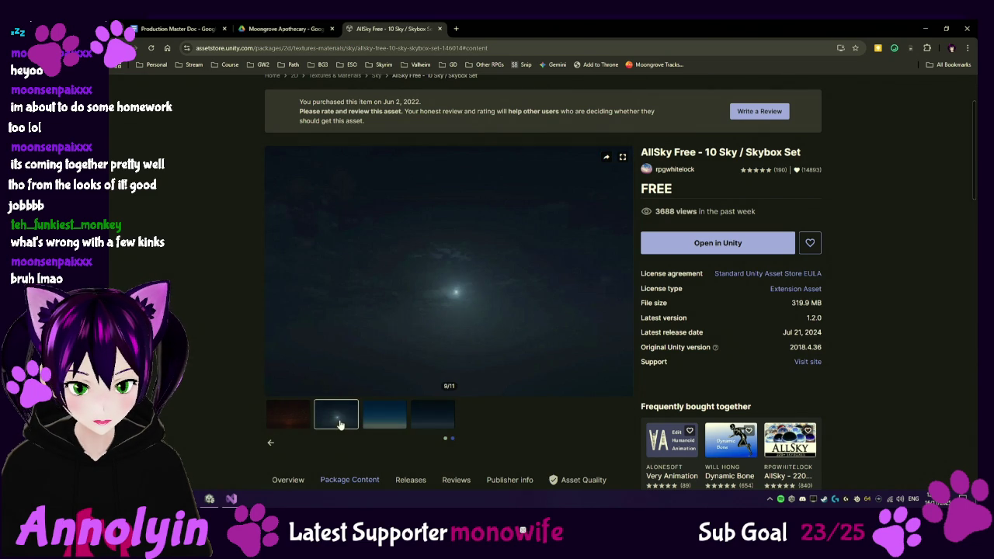
click(270, 446)
click(437, 418)
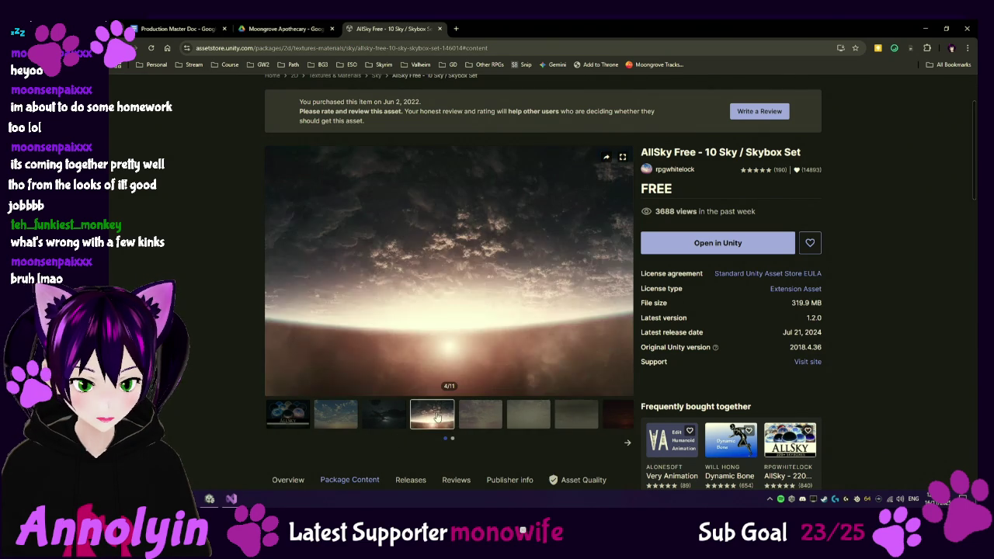
click(388, 419)
click(347, 422)
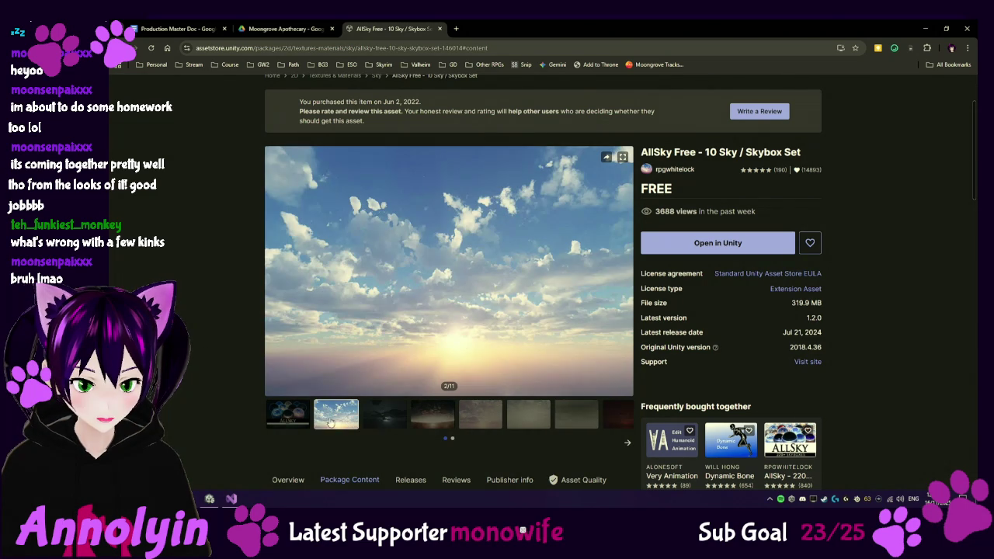
Step: Review the Package Content folder list with Cartoon Base BlueSky collapsed, then reopen Unity's import dialog
scroll(408, 407, down, 1)
scroll(409, 407, down, 4)
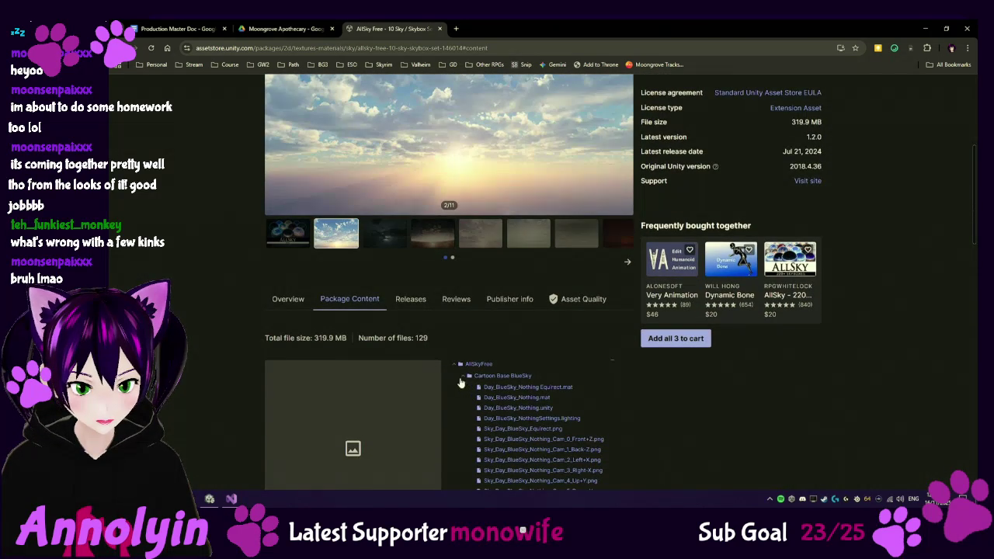
click(463, 378)
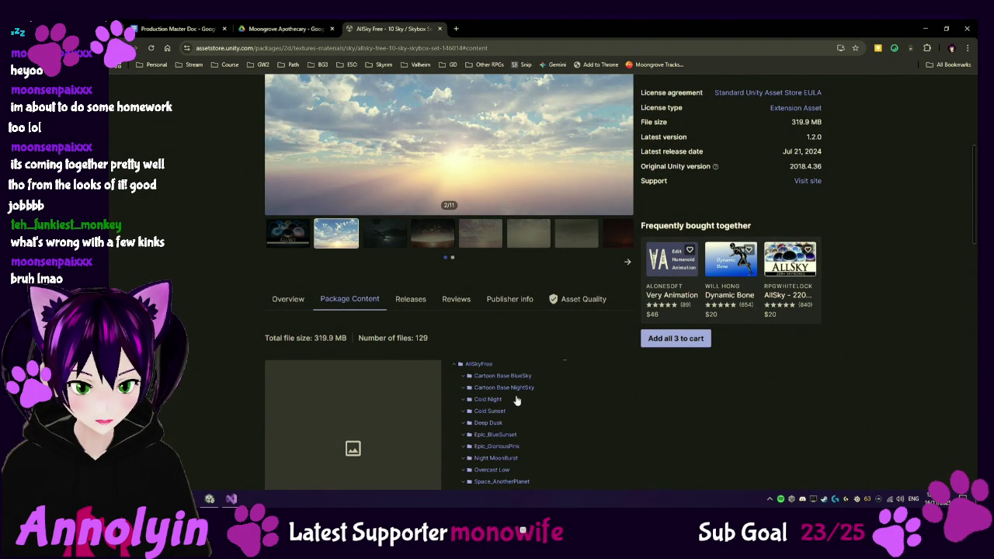
scroll(535, 419, down, 1)
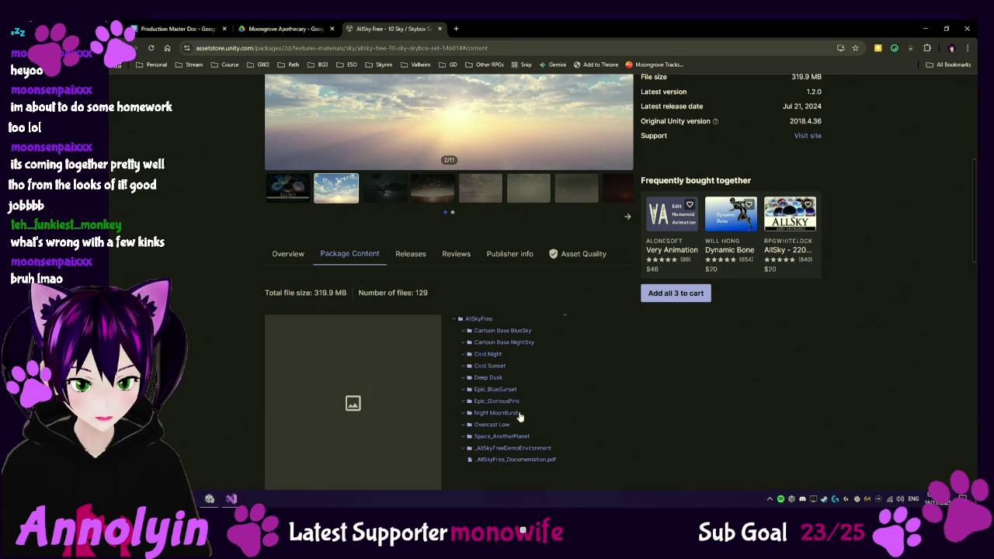
scroll(522, 417, down, 1)
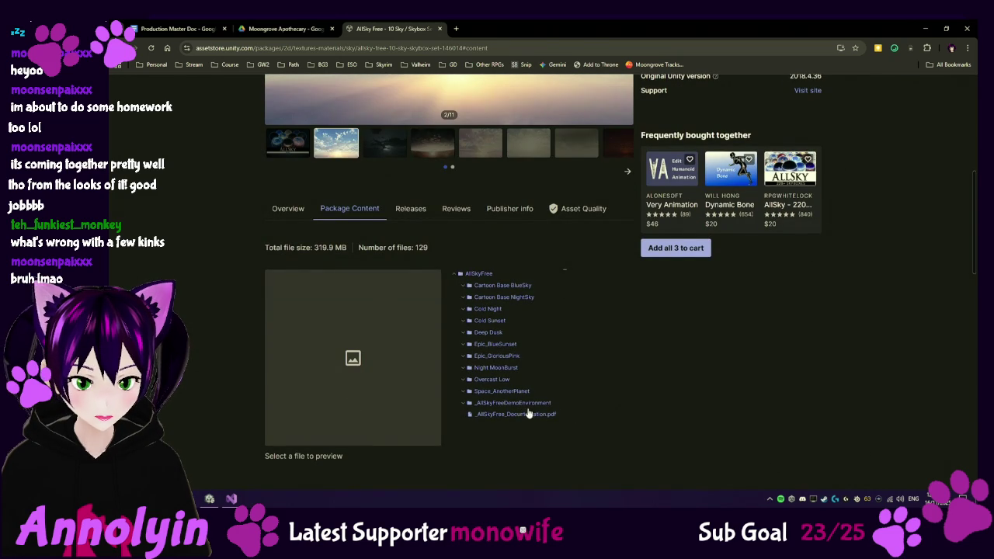
click(232, 499)
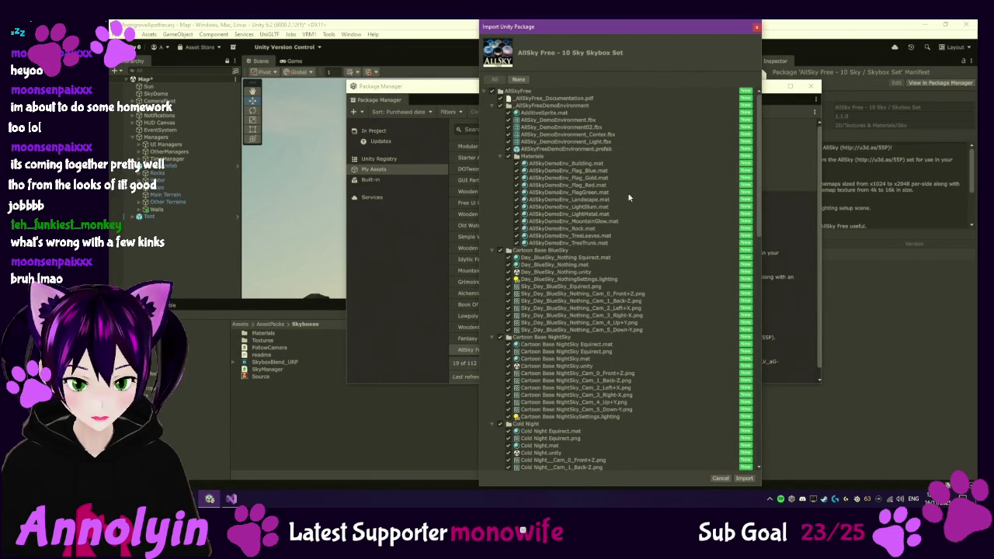
Step: Import every file in the AllSky Free package, leaving all items checked
scroll(625, 233, down, 15)
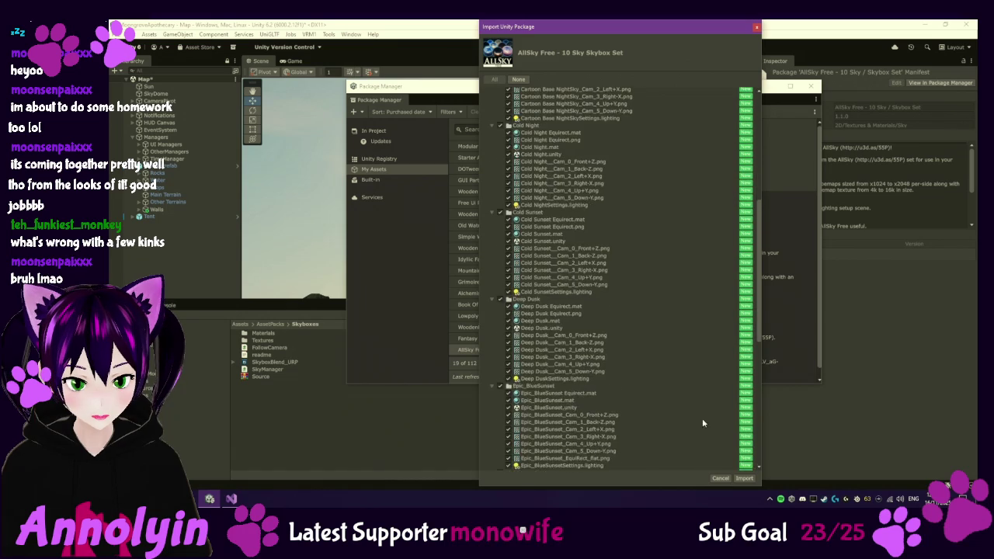
scroll(707, 456, down, 1)
click(744, 477)
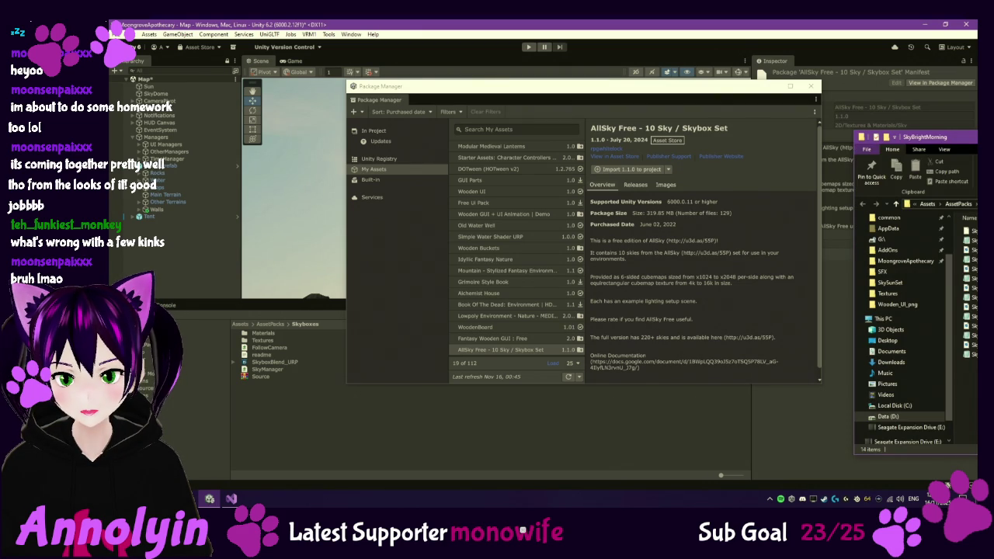
Step: Approve the Version Control check-out so the AllSky Free installation completes
click(835, 235)
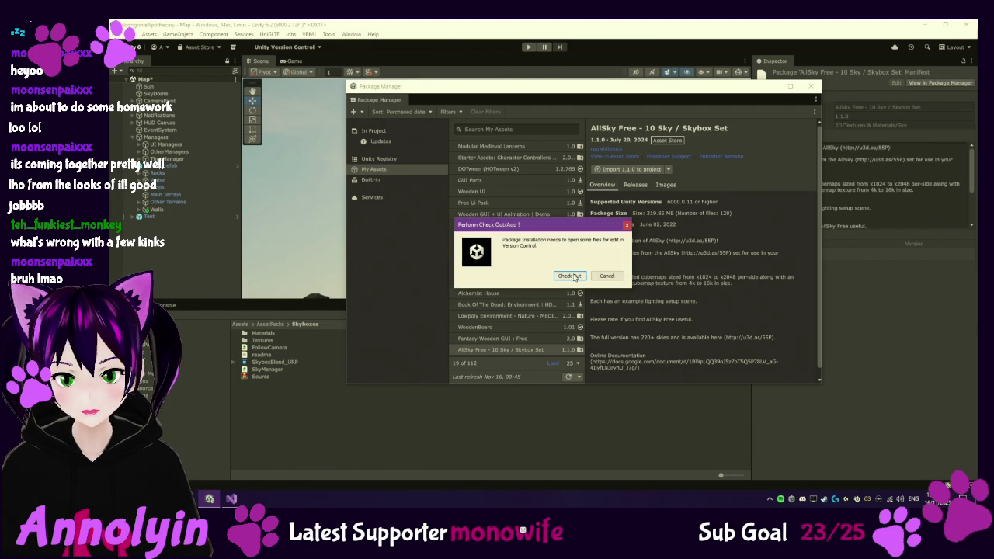
click(573, 277)
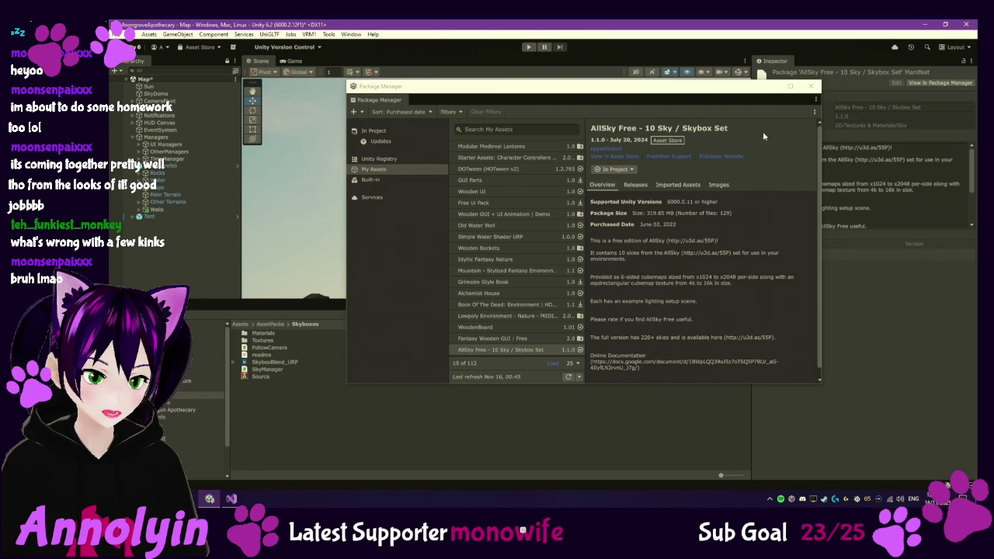
Step: Move the AllSkyFree folder into Assets/AssetPacks and open its Cold Night sky folder
click(811, 86)
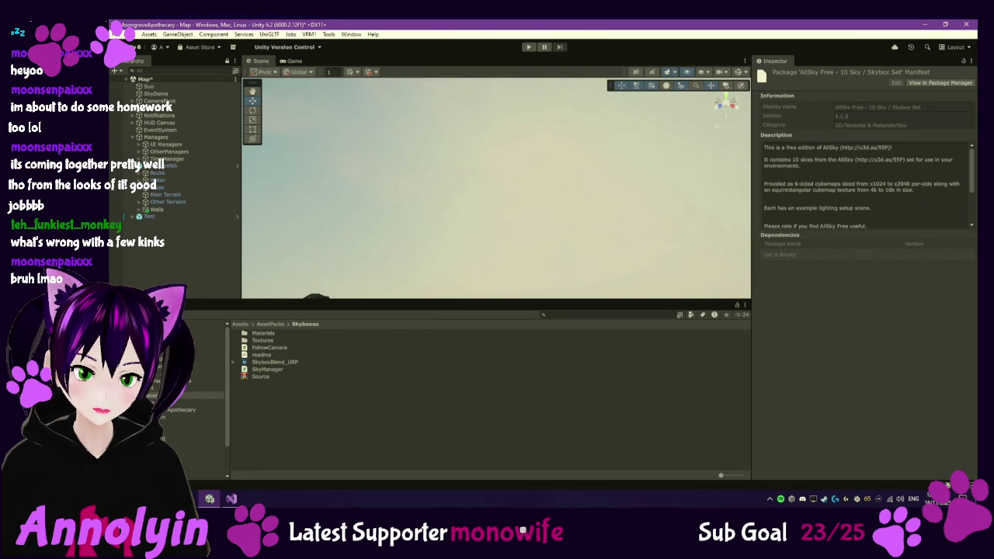
drag(202, 354, 202, 345)
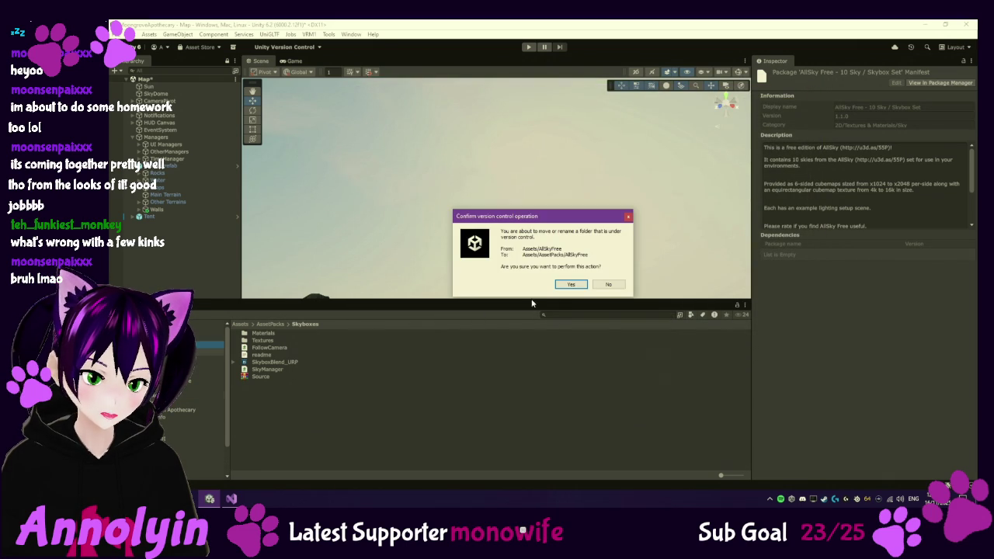
click(567, 285)
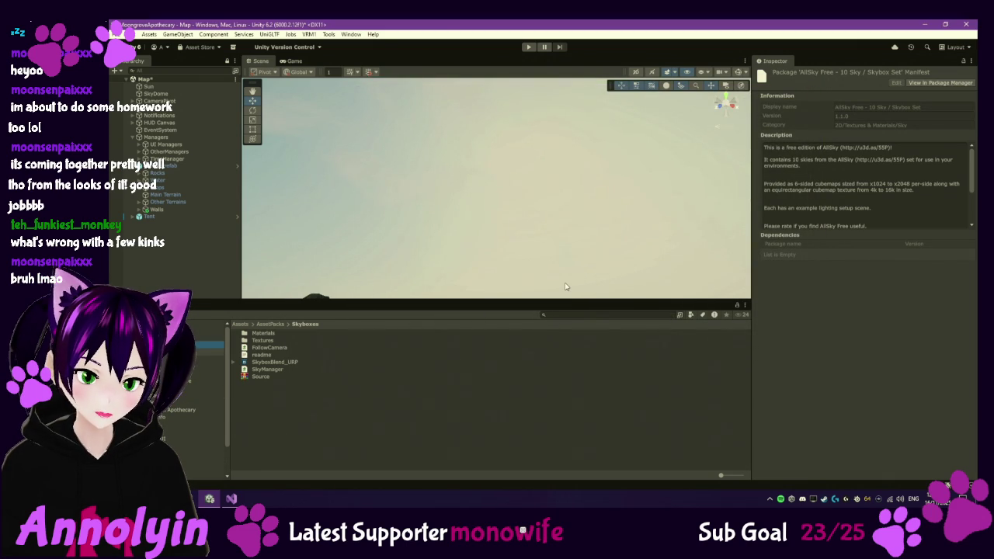
click(206, 358)
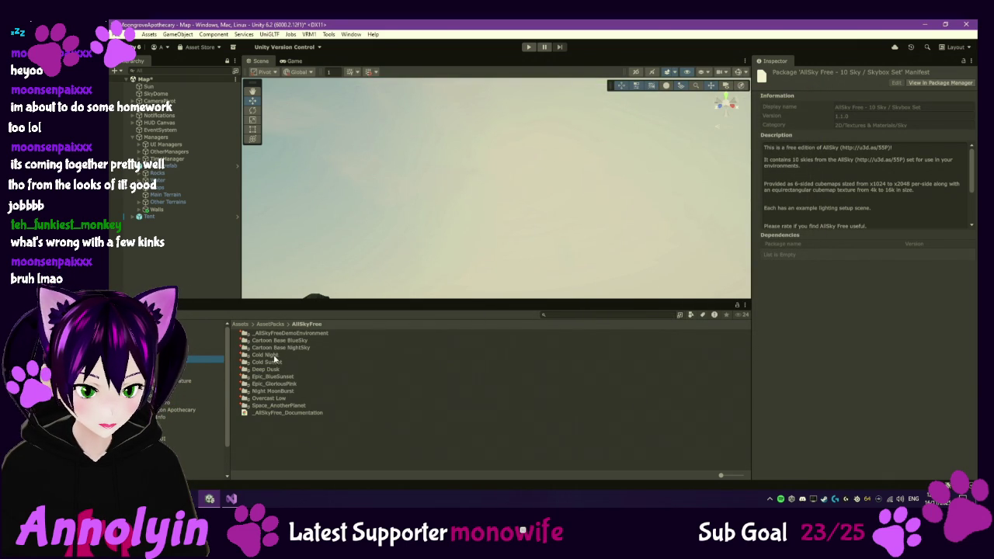
click(271, 355)
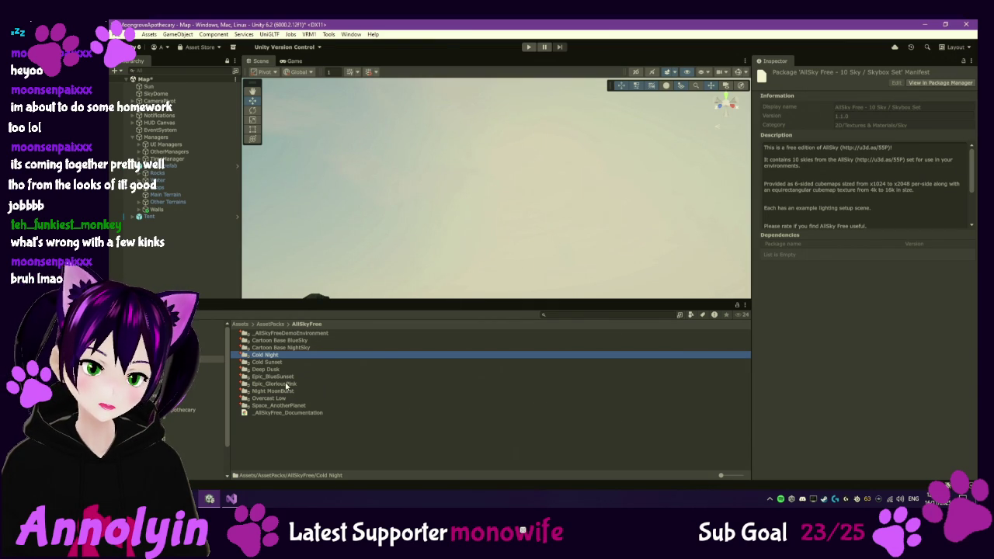
key(alt+Tab)
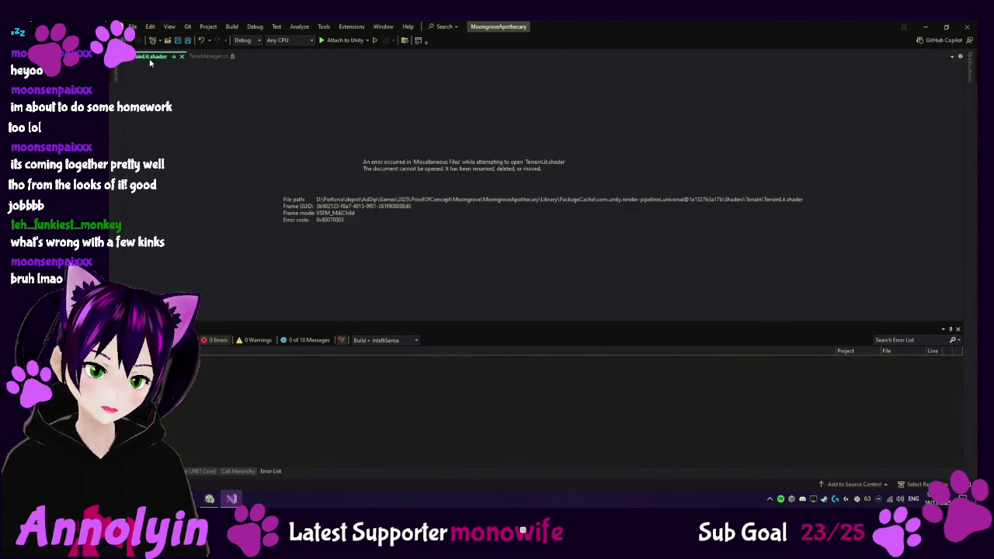
key(alt+Tab)
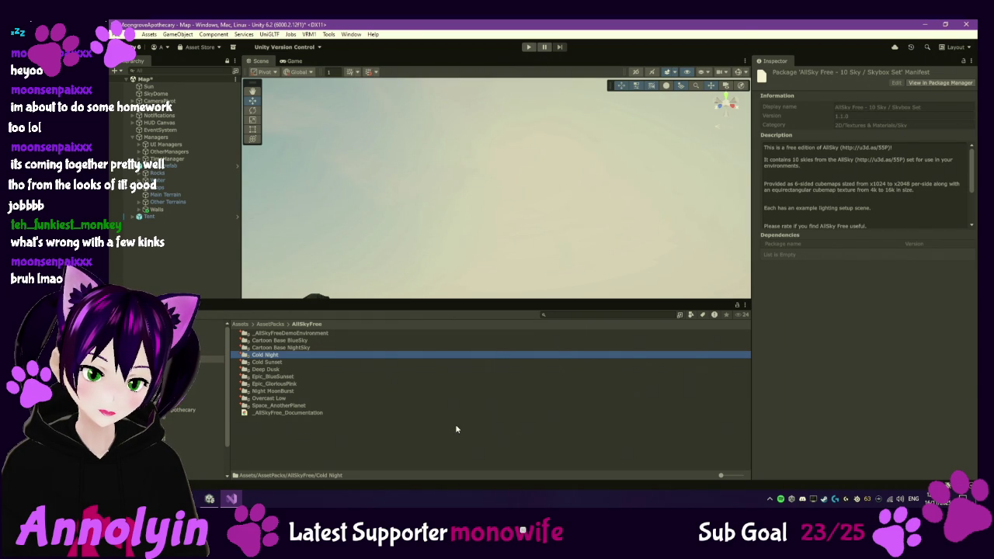
mouse_move(210, 499)
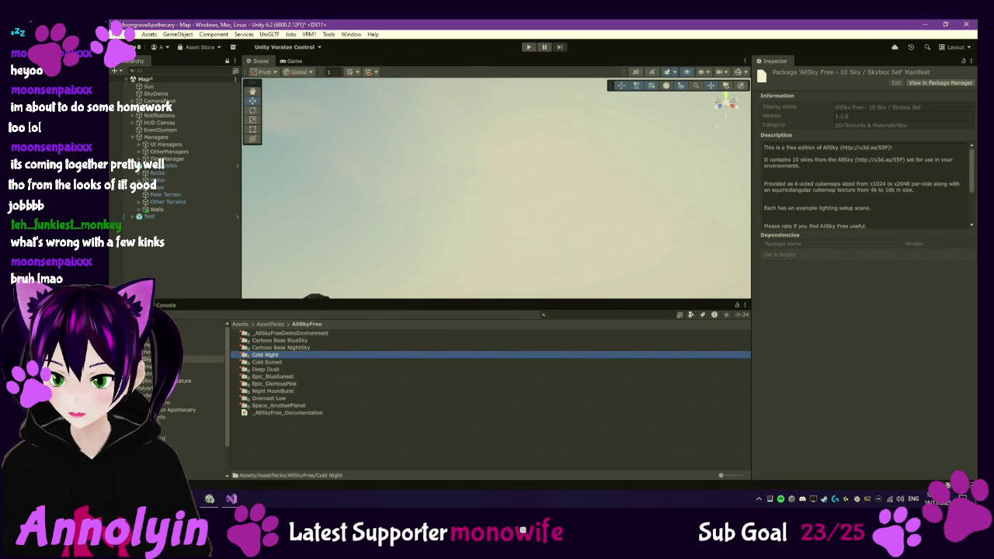
double_click(265, 354)
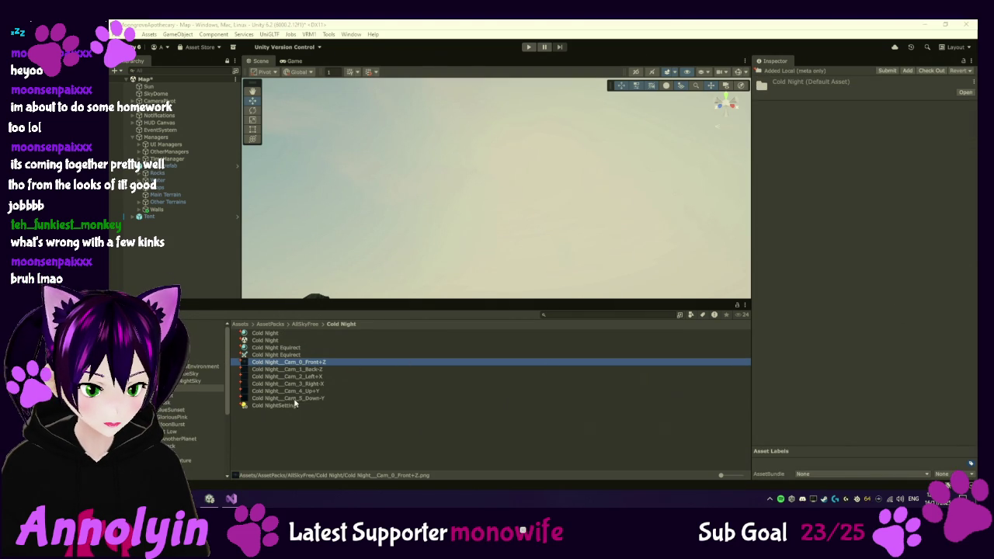
click(282, 355)
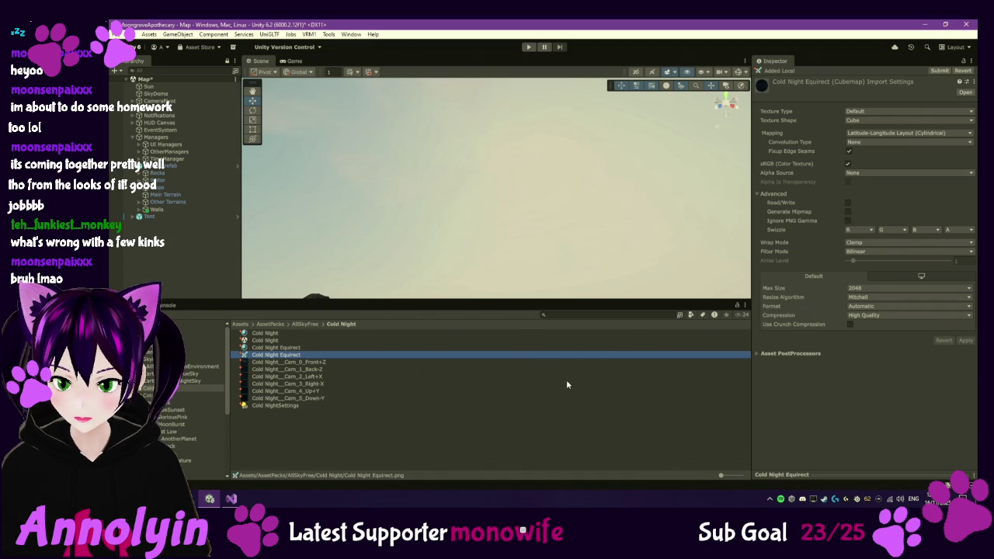
click(270, 341)
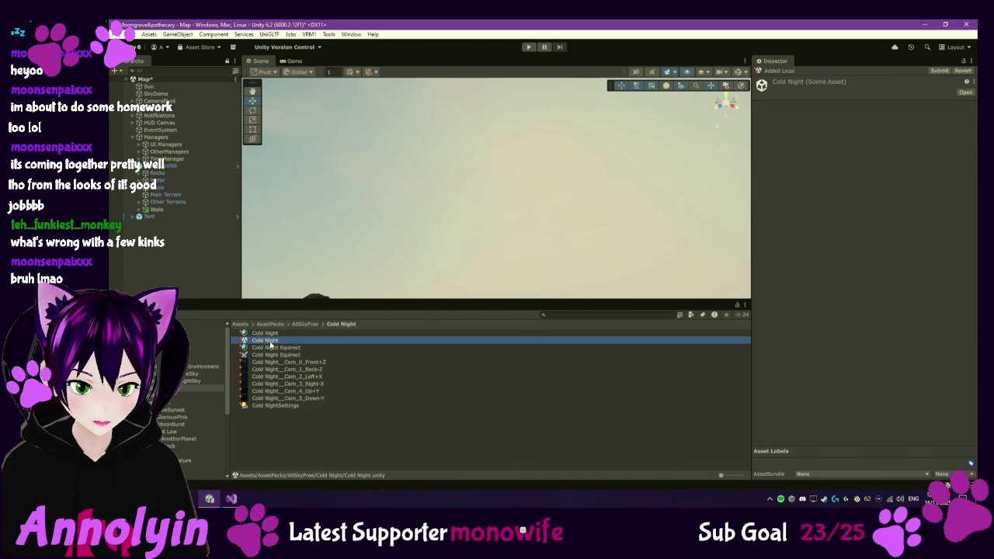
click(305, 323)
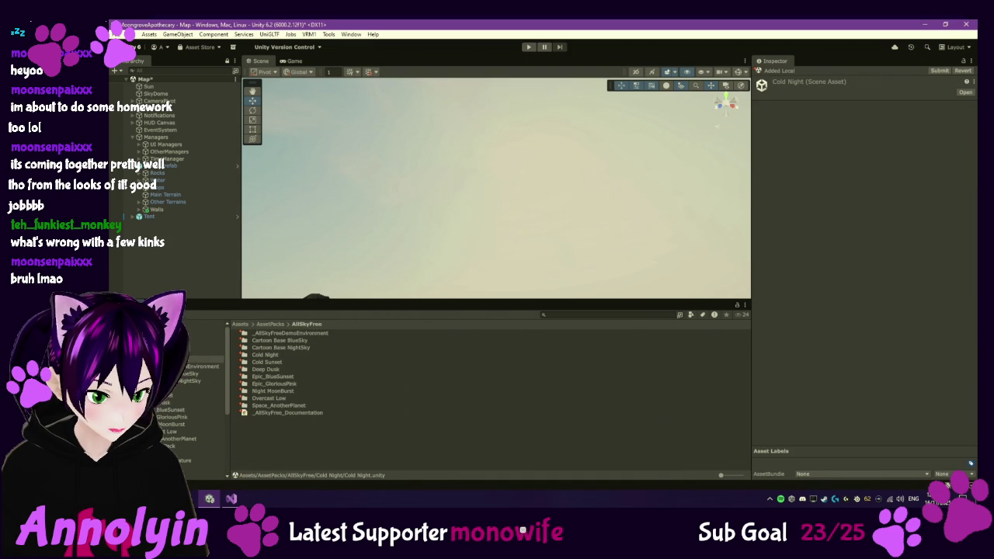
Step: Inspect the SkyAfterNoon cubemap in Skyboxes/Textures, then view the Cartoon Base BlueSky folder
click(204, 474)
double_click(264, 341)
click(268, 334)
double_click(268, 334)
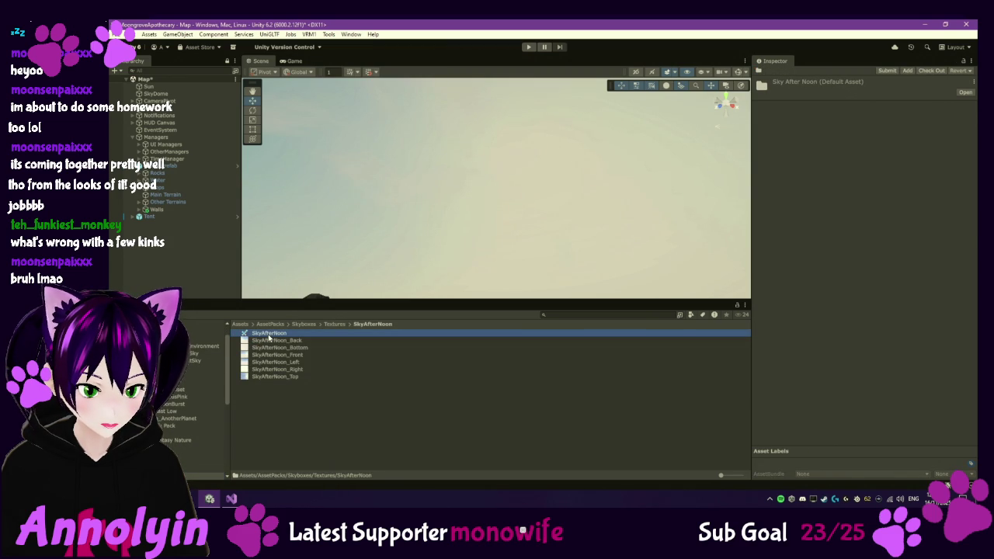
click(269, 333)
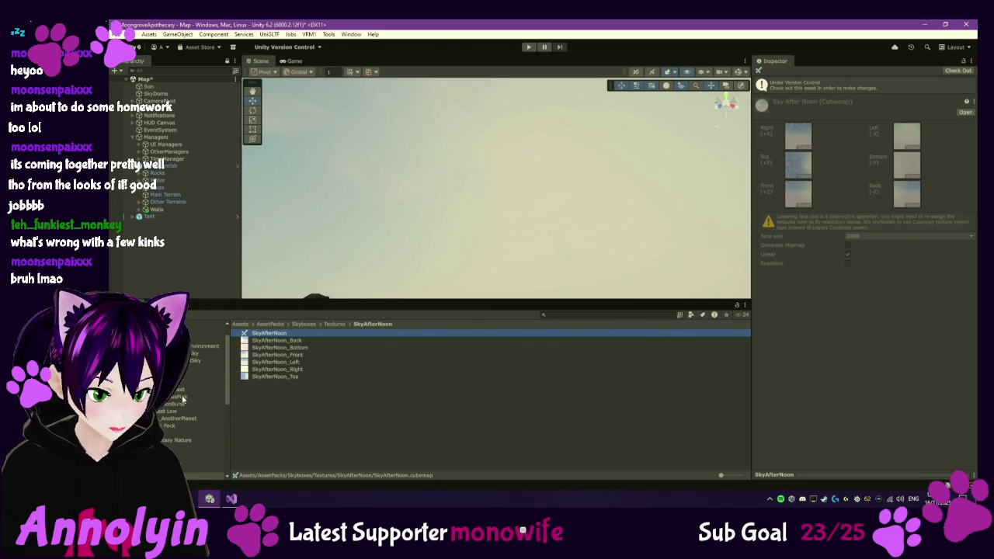
click(203, 353)
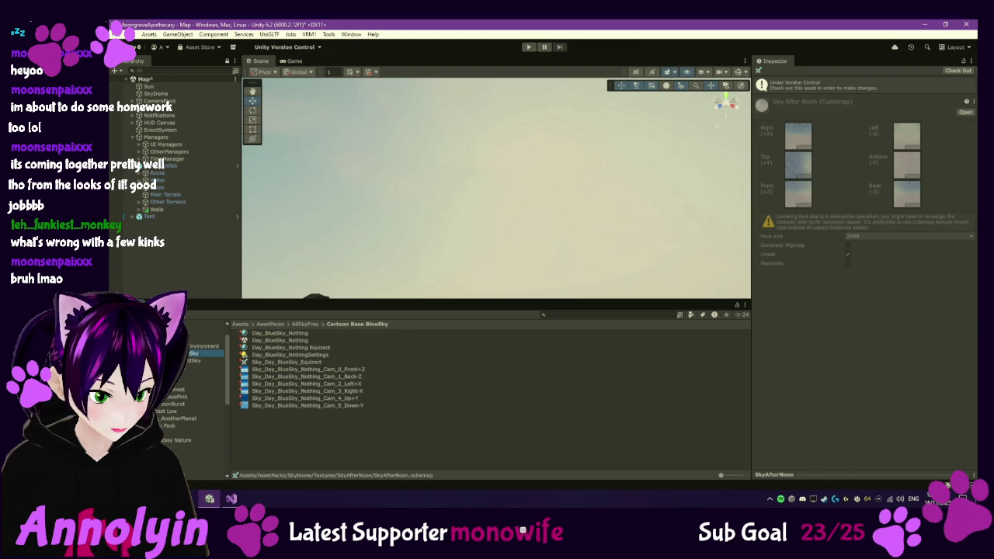
Step: Preview the Cartoon Base BlueSky Front+Z and Left+X sky images
double_click(276, 369)
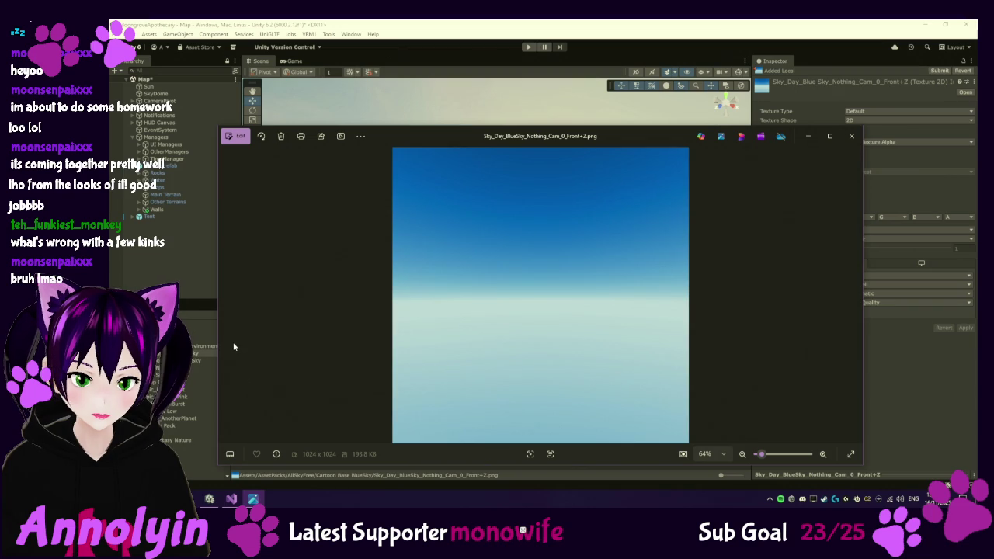
click(851, 135)
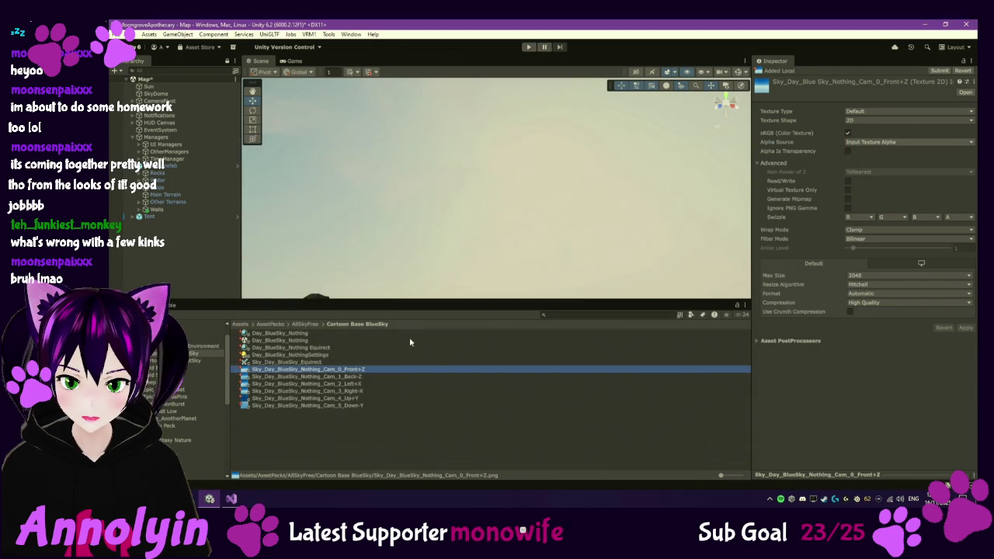
double_click(284, 383)
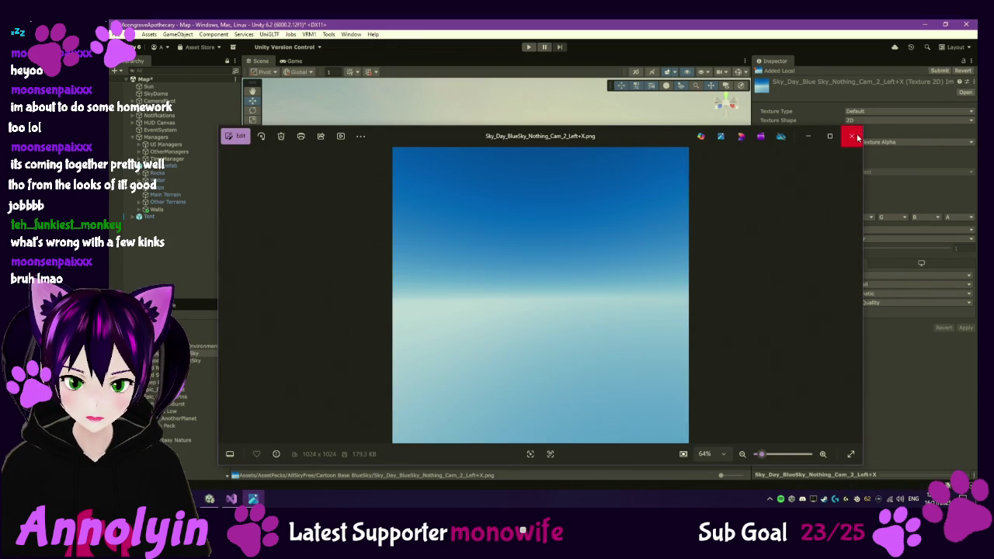
click(854, 137)
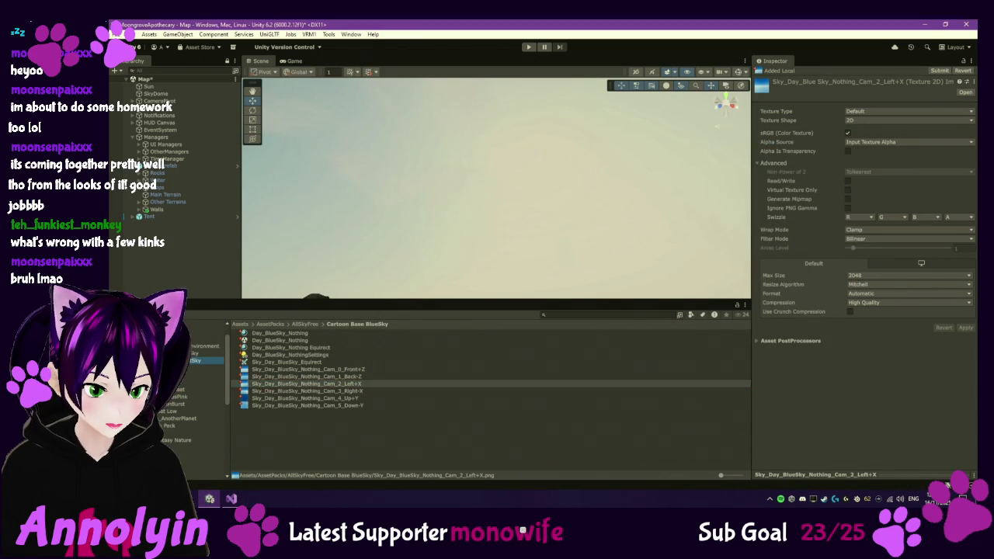
Step: Preview the NightSky Left+X image, then select both Cartoon Base folders and delete them
click(194, 360)
double_click(303, 380)
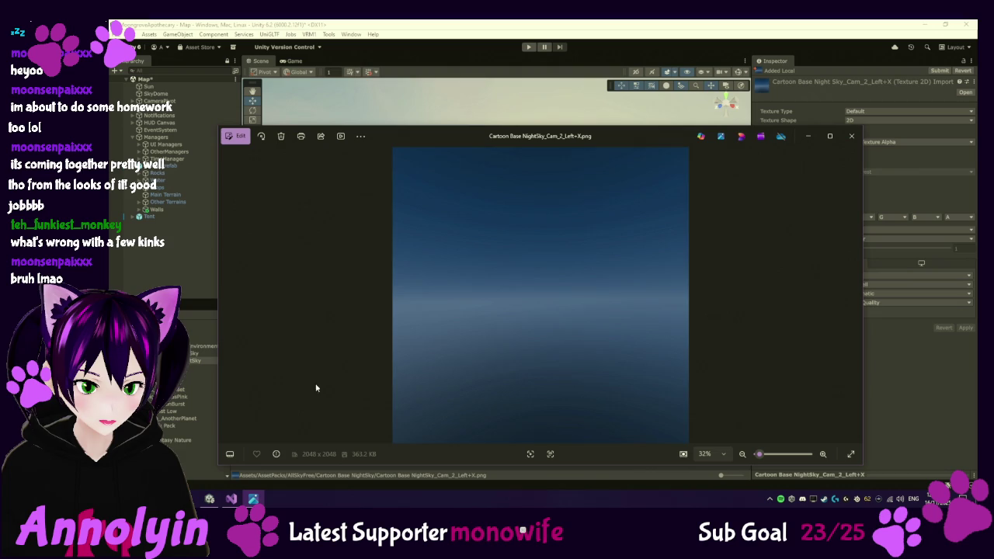
click(851, 136)
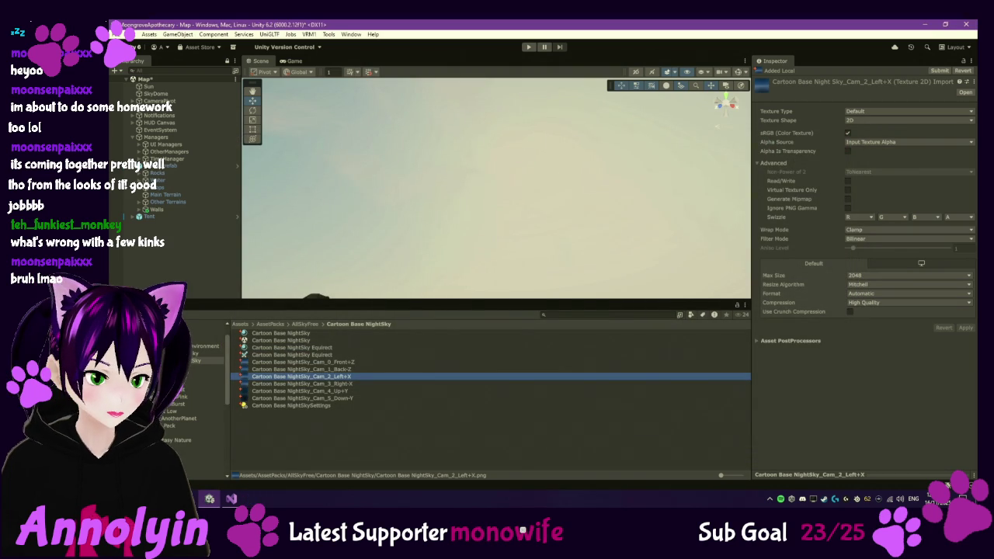
ctrl+click(191, 354)
key(Delete)
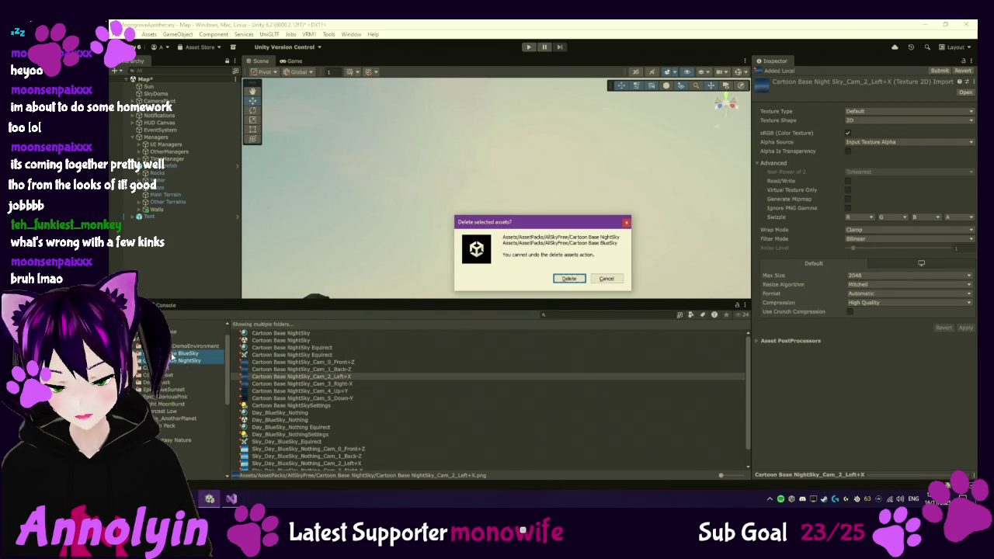
Step: Confirm deleting both Cartoon Base folders and open the Cold Sunset folder
click(560, 279)
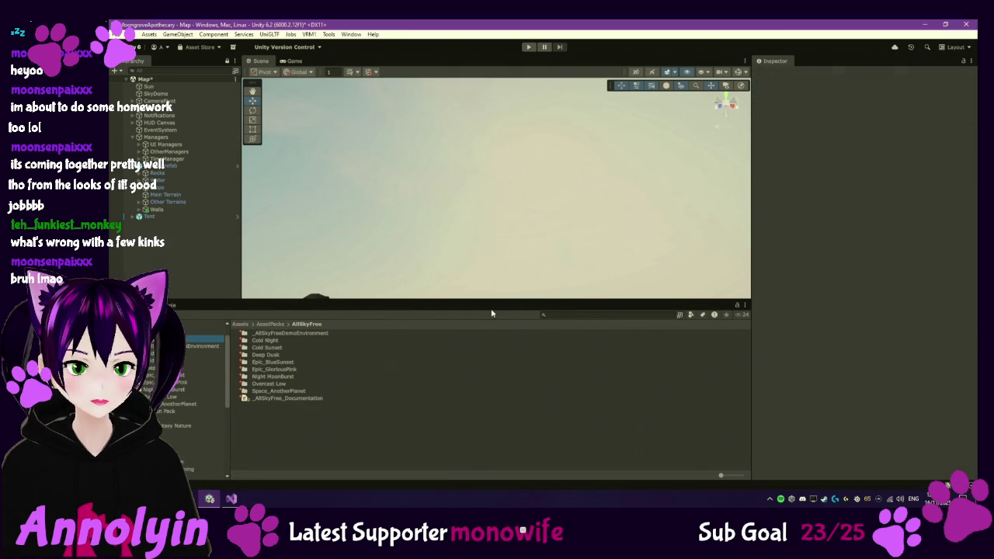
click(203, 354)
click(183, 362)
Step: Preview the Cold Sunset Up+Y and Right-X images and select its Front+Z texture
double_click(278, 391)
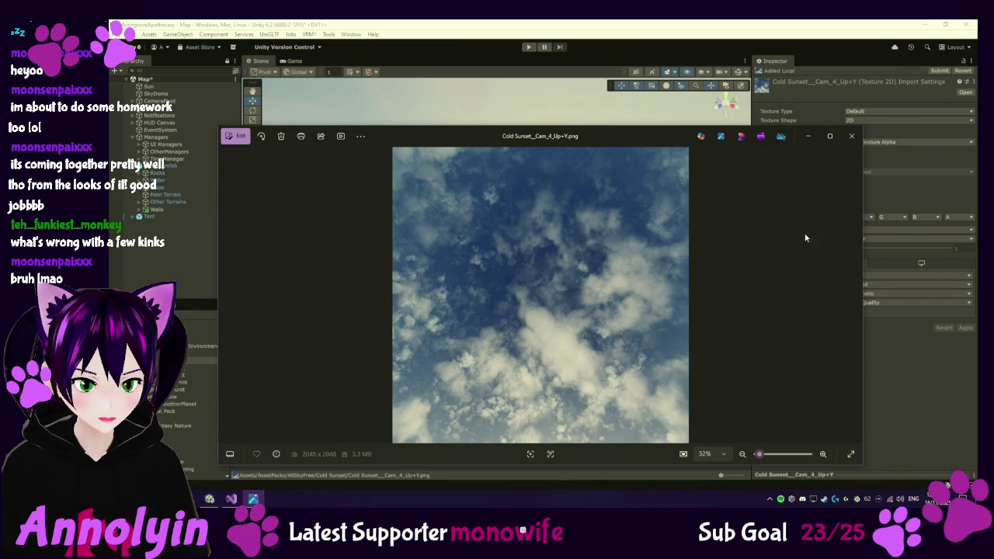
click(859, 136)
double_click(285, 384)
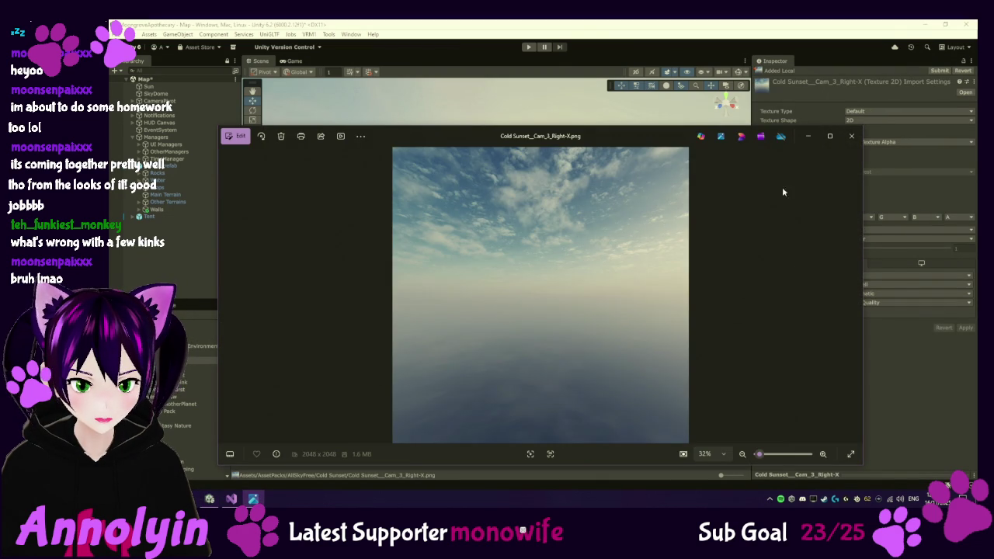
click(851, 136)
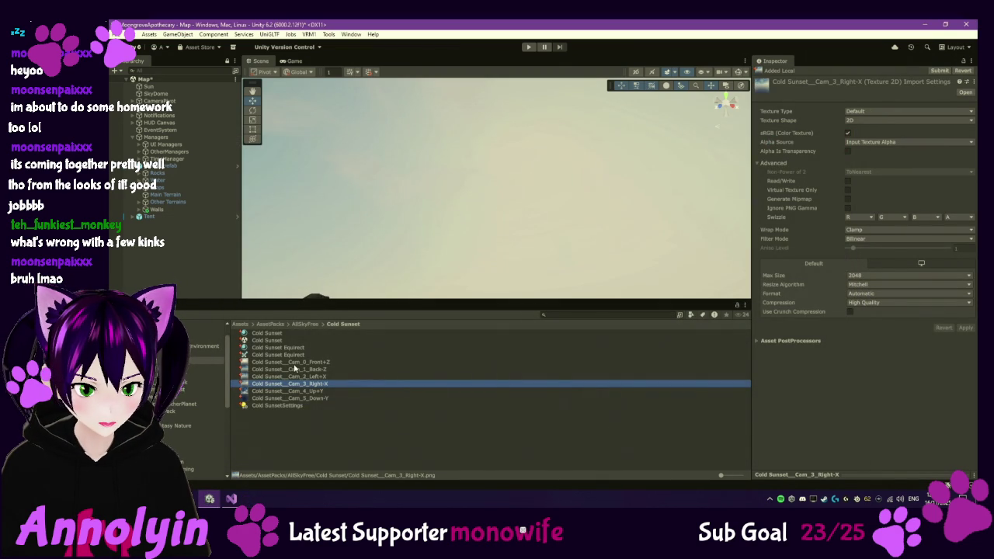
click(295, 364)
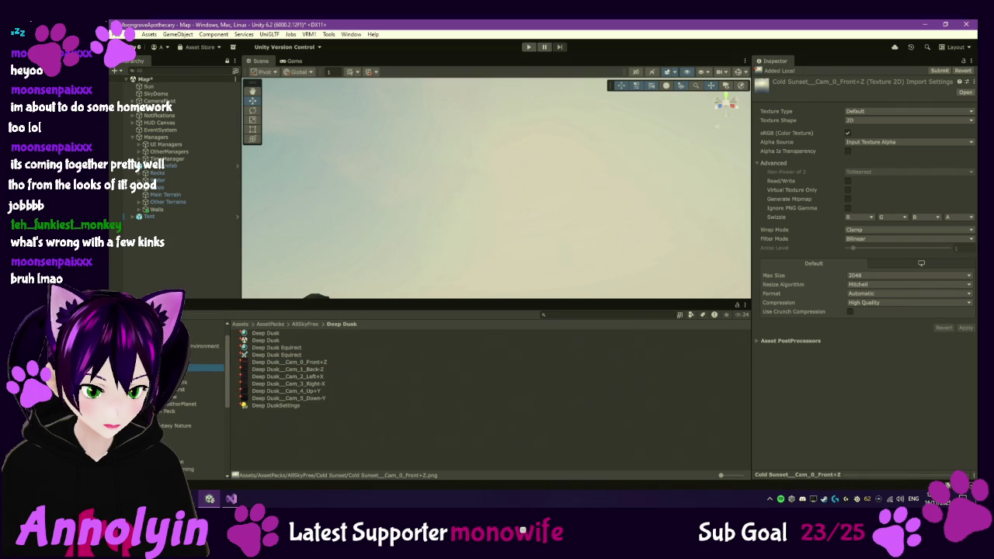
Step: Preview the Deep Dusk Front+Z and Epic_BlueSunset Back-Z sky images
click(272, 362)
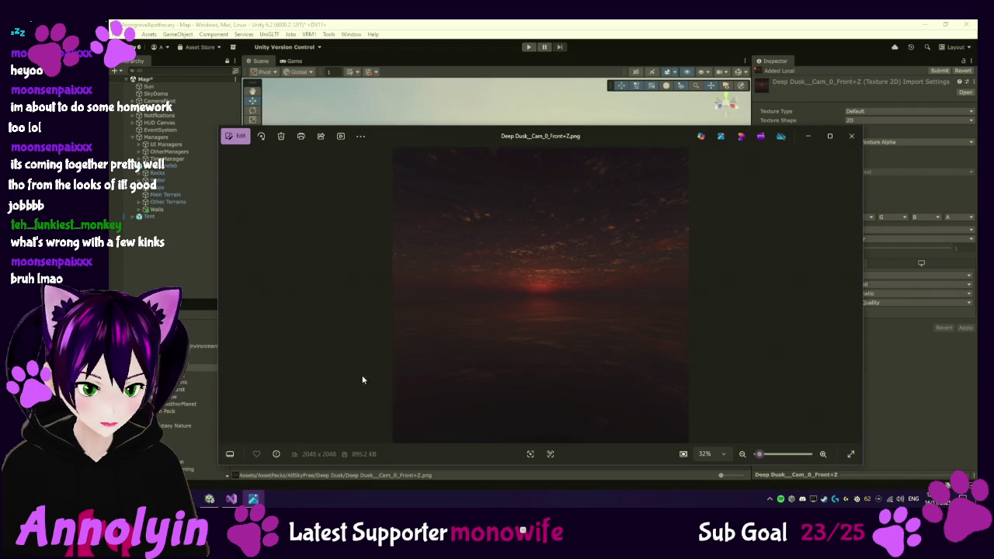
click(850, 136)
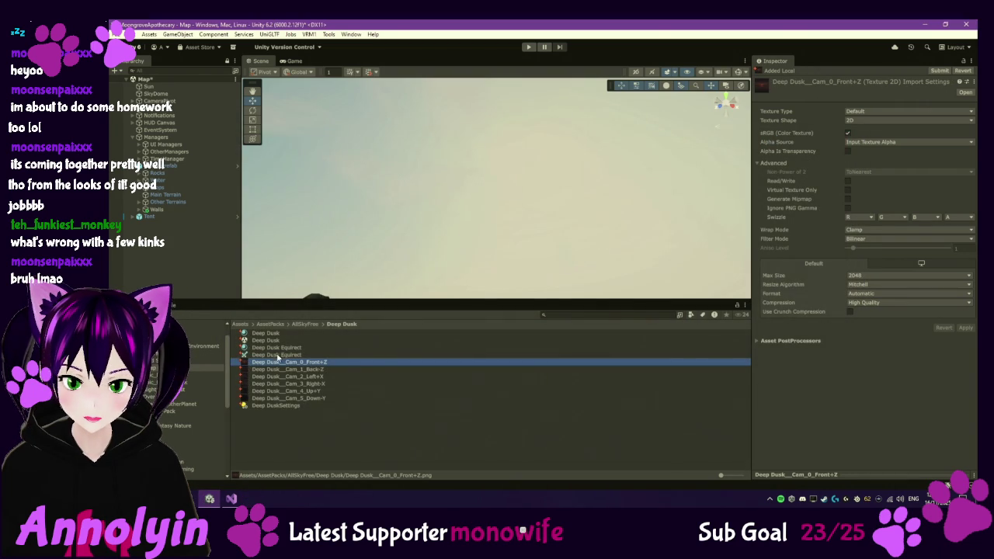
click(183, 376)
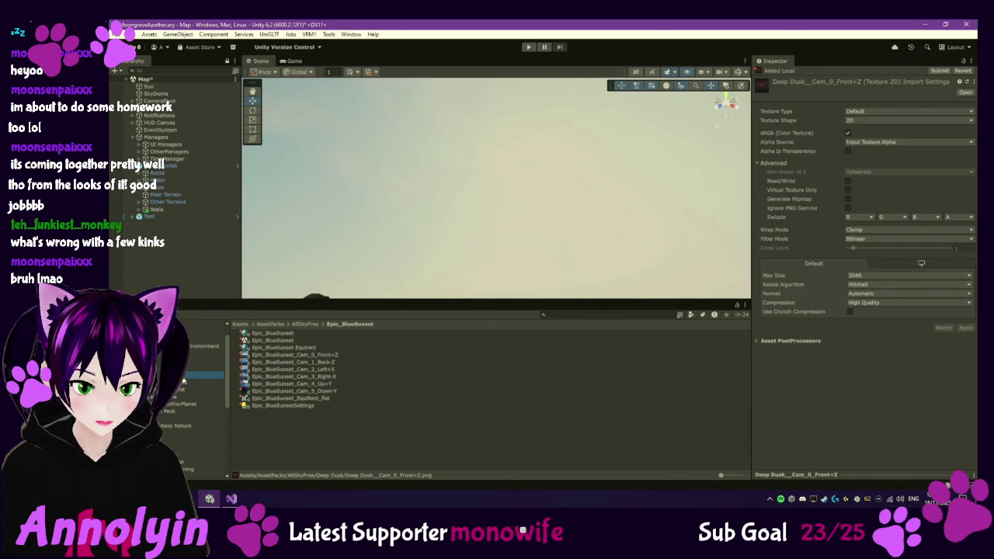
double_click(271, 362)
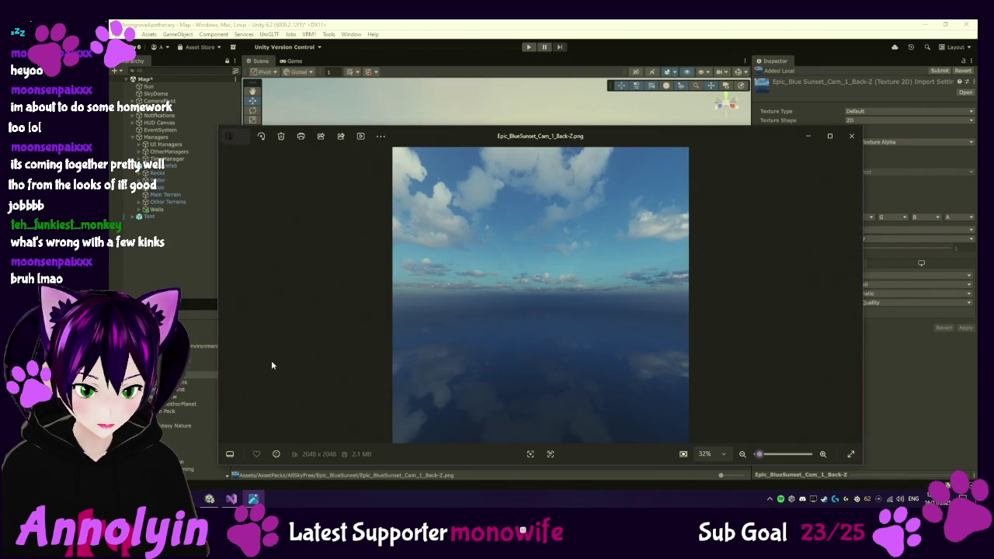
click(851, 136)
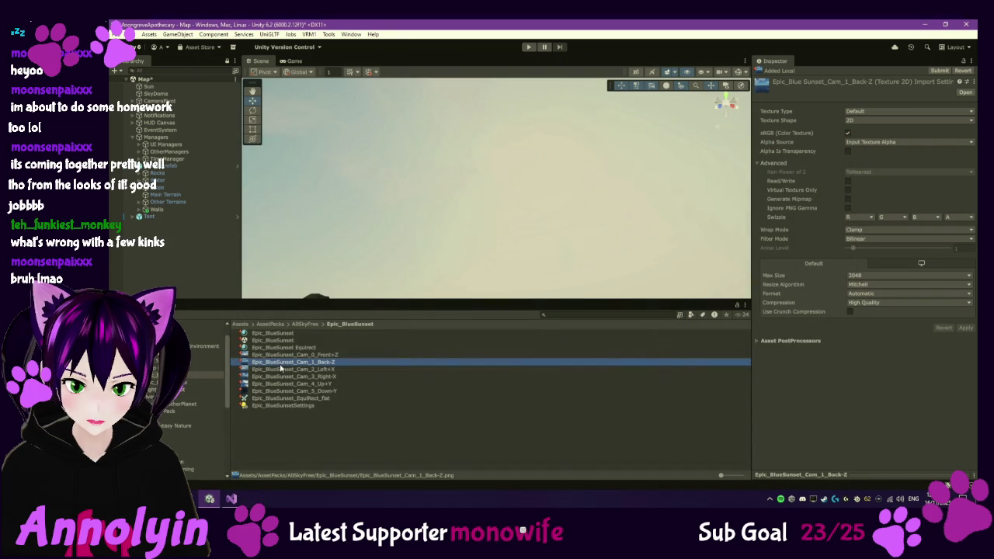
Step: Preview the Epic_GloriousPink Left+X and Up+Y sky images
click(194, 382)
double_click(292, 370)
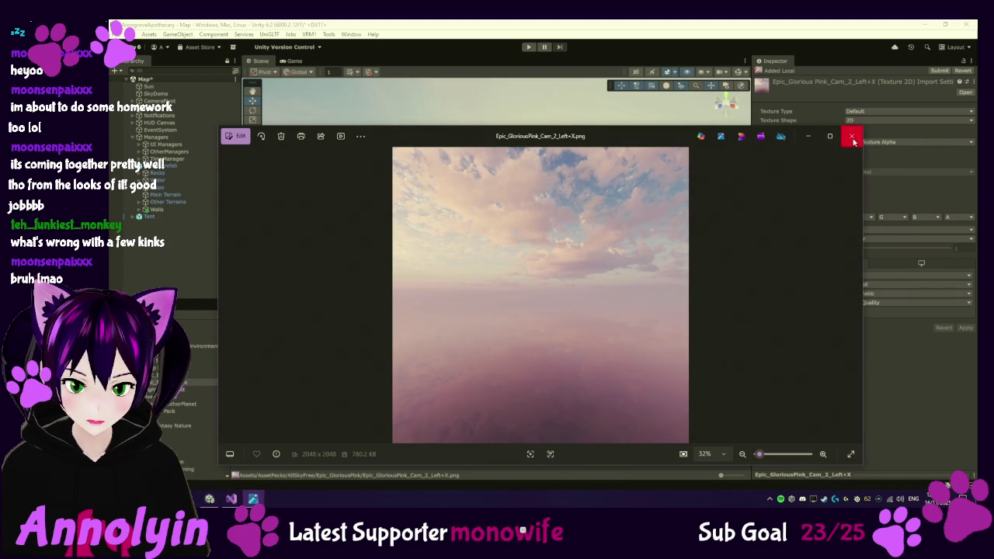
click(851, 136)
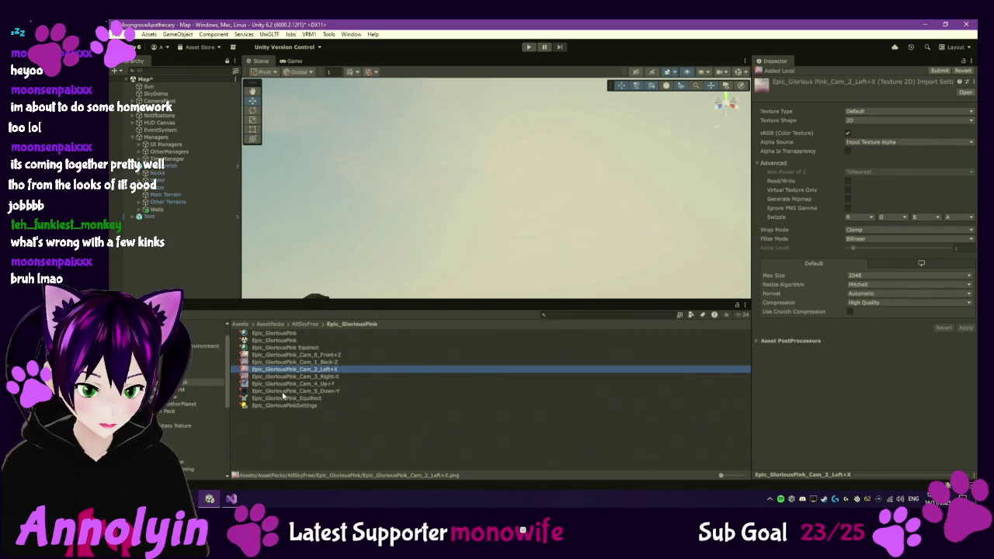
double_click(282, 385)
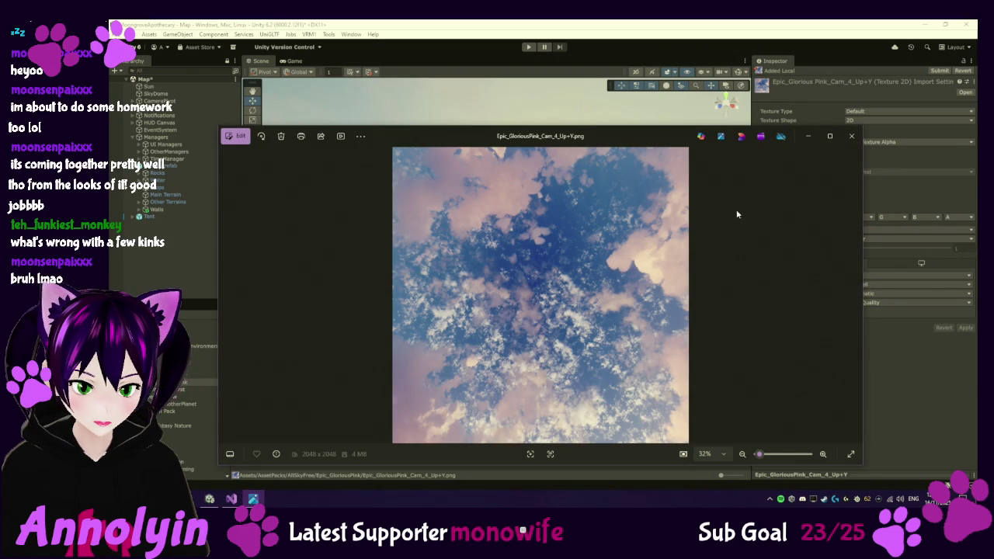
click(852, 135)
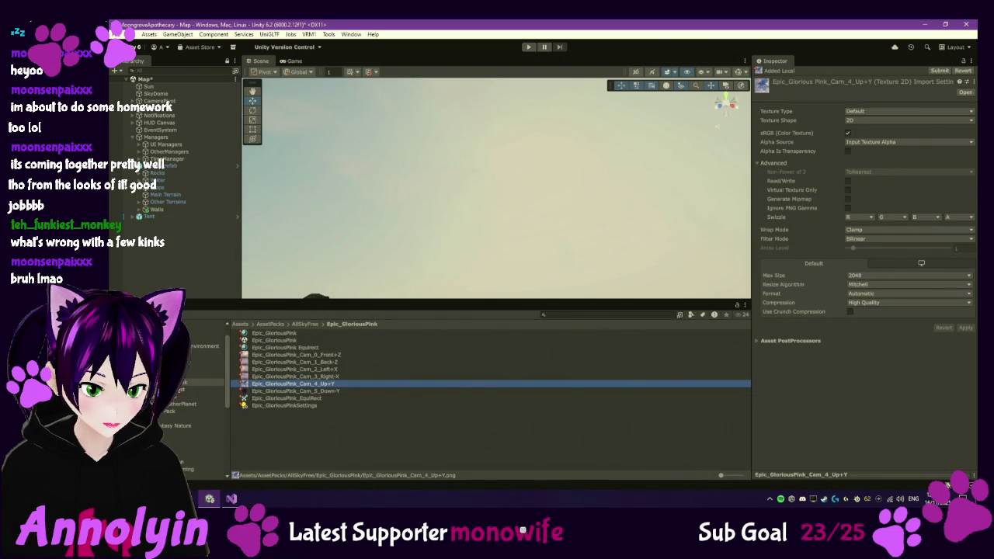
Step: Preview the Night MoonBurst Front+Z image, then open the Overcast Low folder
click(179, 392)
double_click(296, 362)
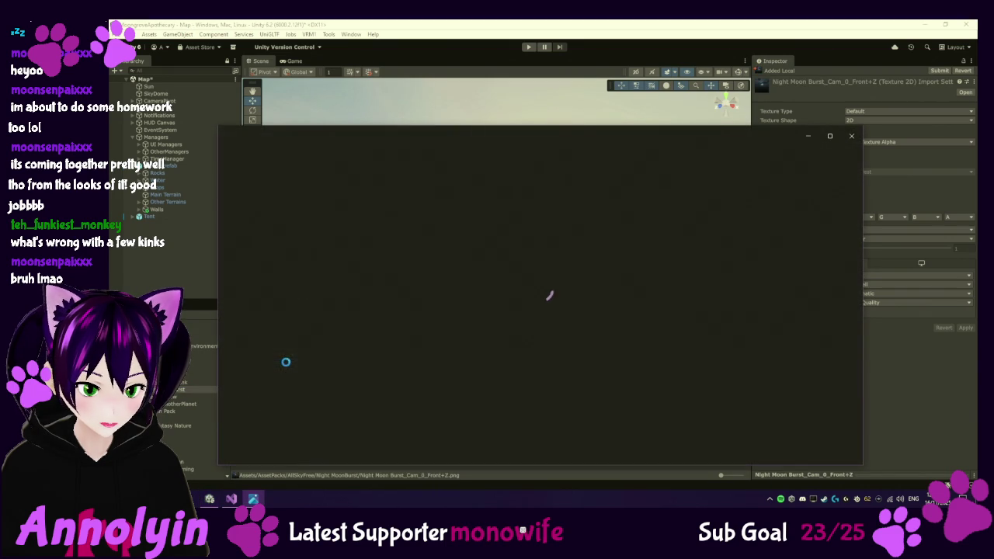
click(852, 137)
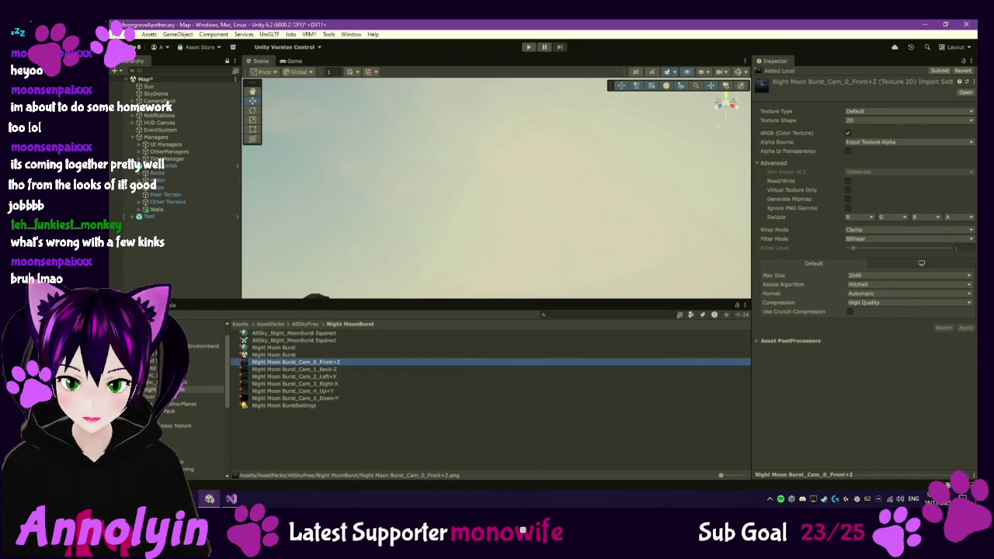
click(183, 398)
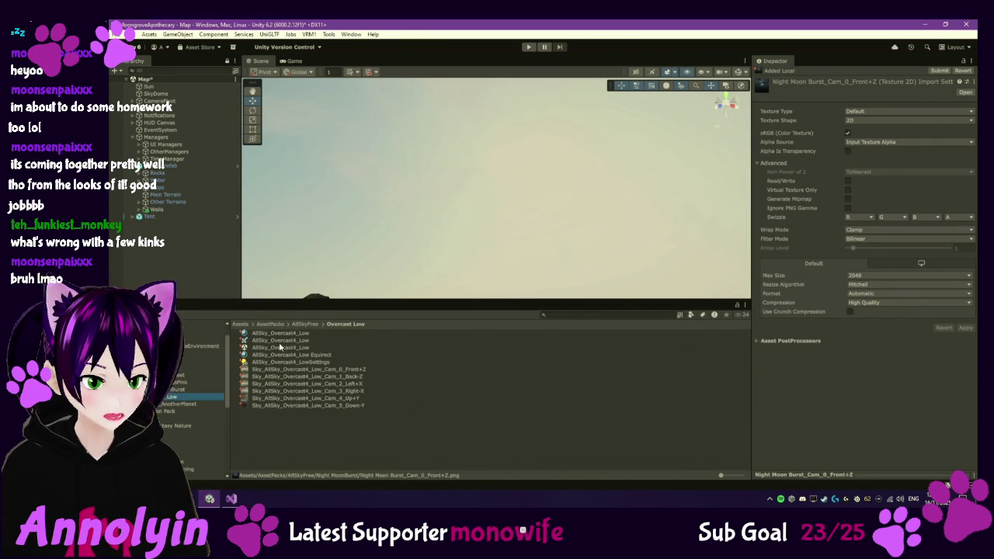
Step: Preview the Overcast Low Front+Z, Down-Y and Up+Y sky images
double_click(277, 371)
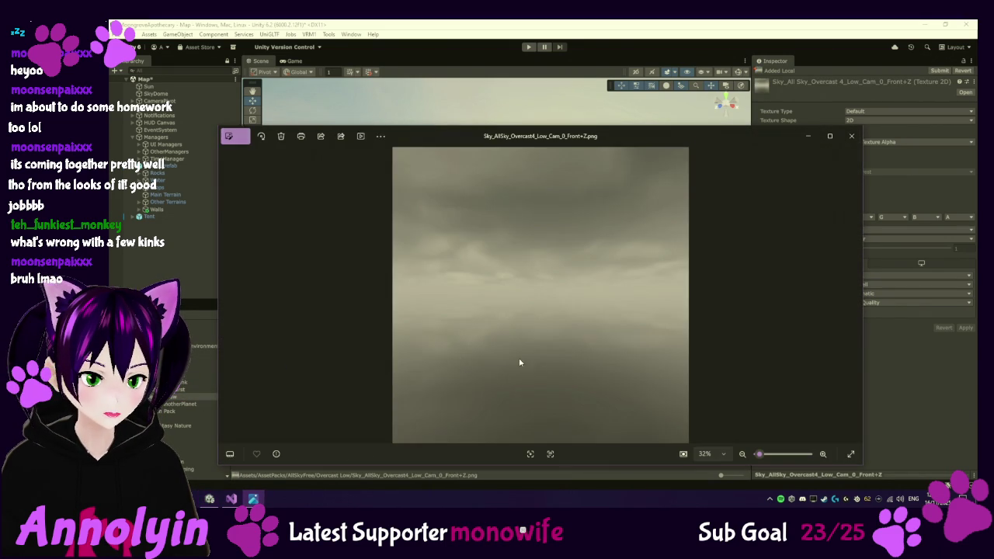
click(851, 138)
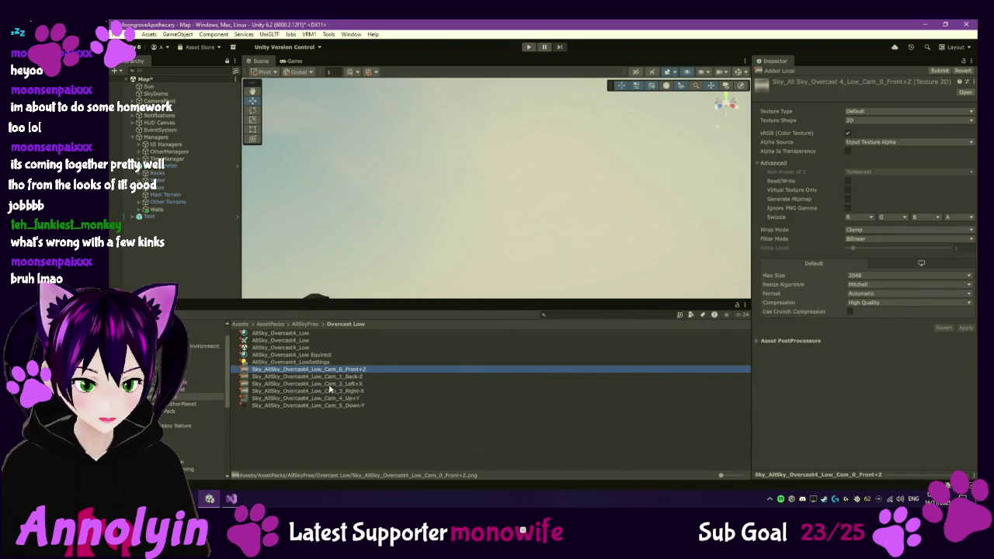
double_click(313, 405)
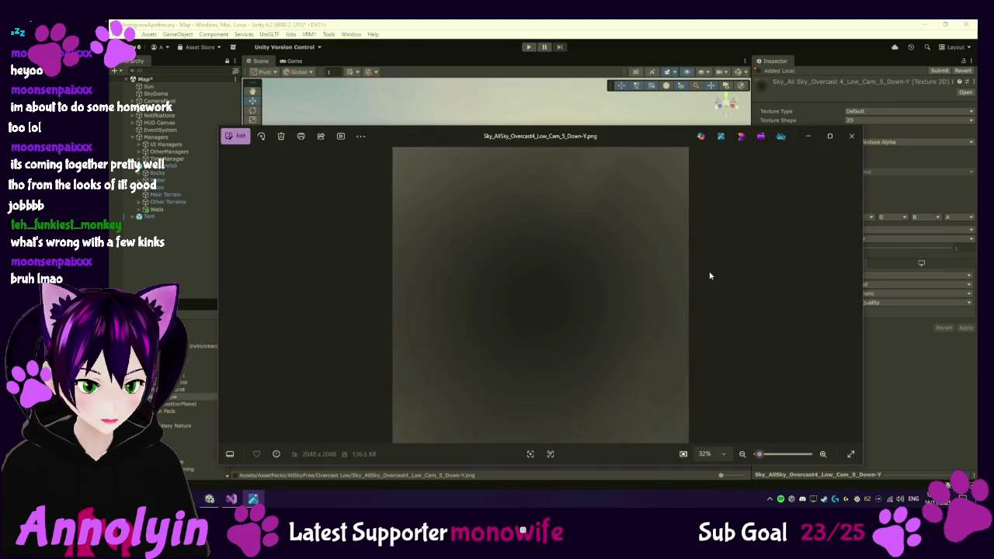
click(849, 137)
double_click(298, 398)
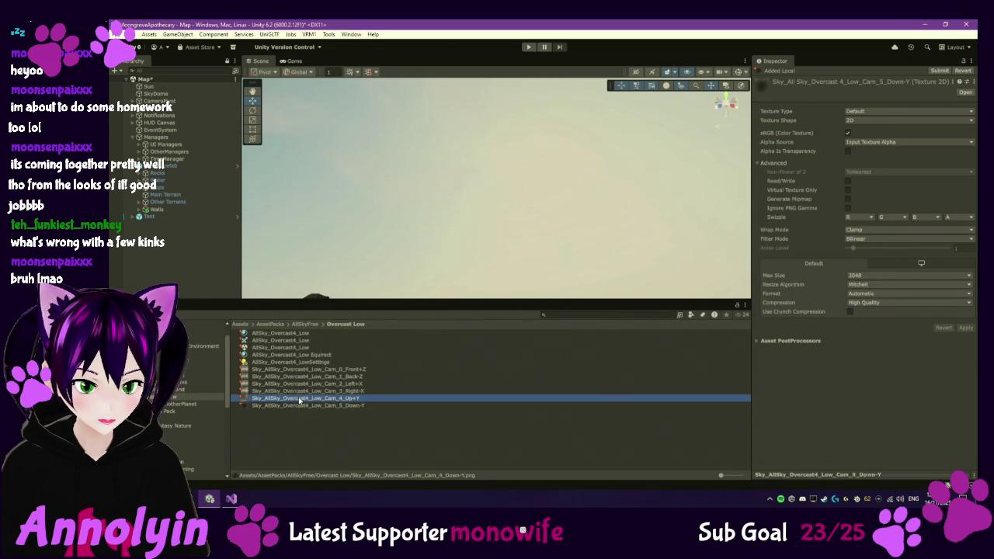
click(852, 137)
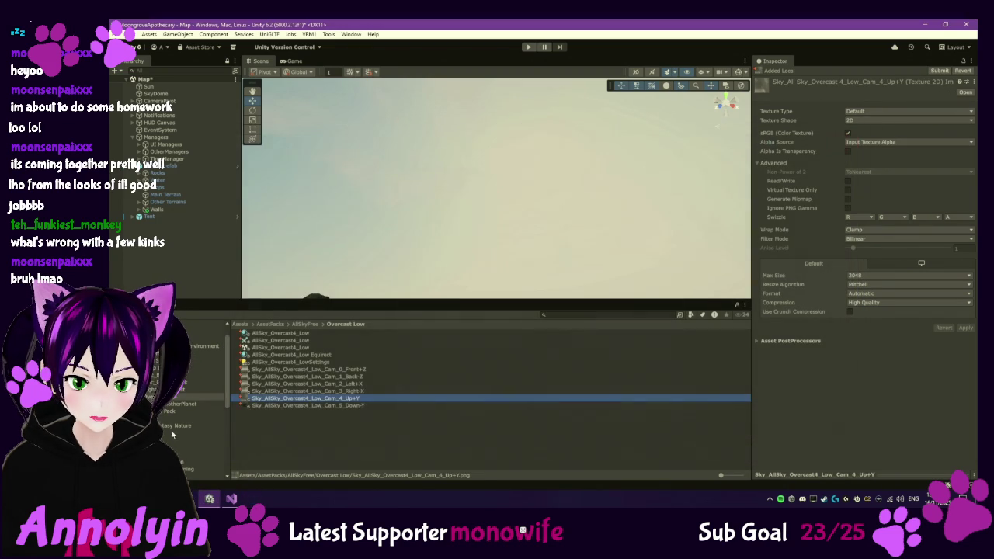
Step: Preview the Space_AnotherPlanet Back-Z and Right-X face images
click(182, 404)
double_click(315, 370)
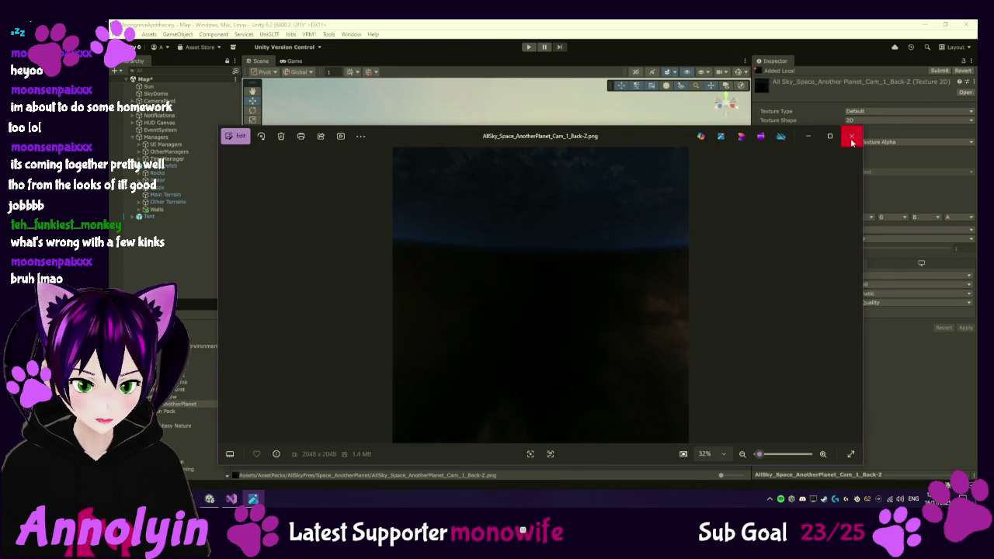
click(852, 137)
click(318, 384)
double_click(318, 384)
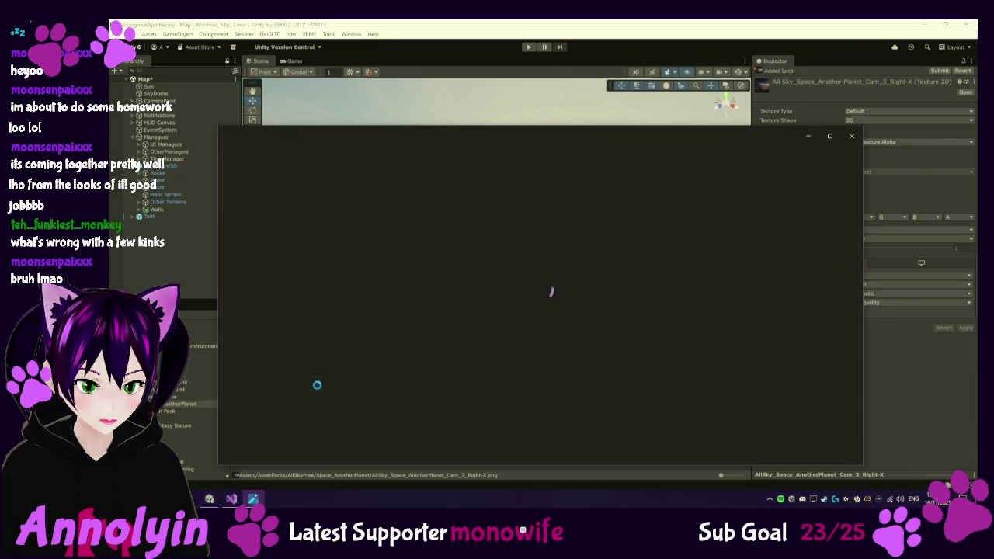
click(851, 136)
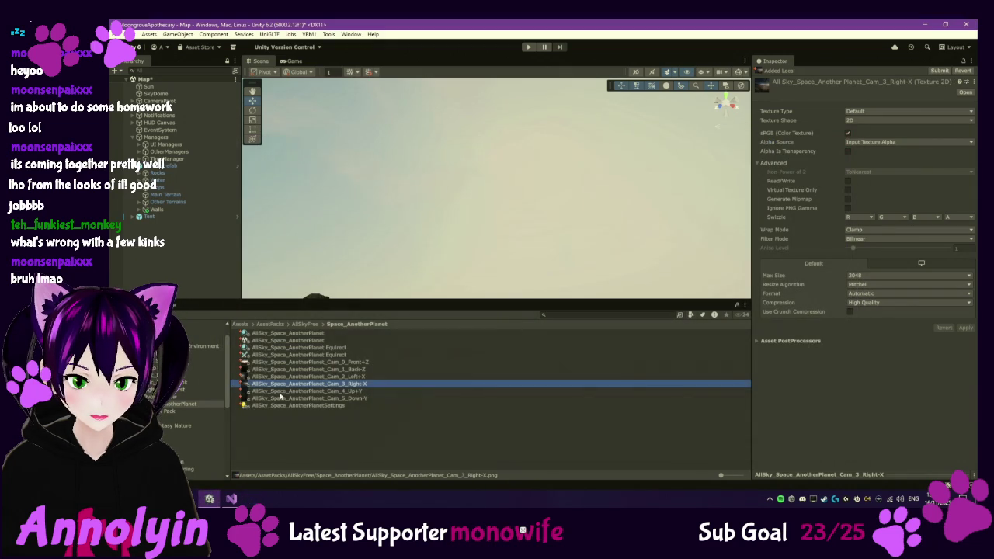
Step: Delete the Space_AnotherPlanet folder, then open the Epic_GloriousPink sky folder
click(167, 396)
click(167, 405)
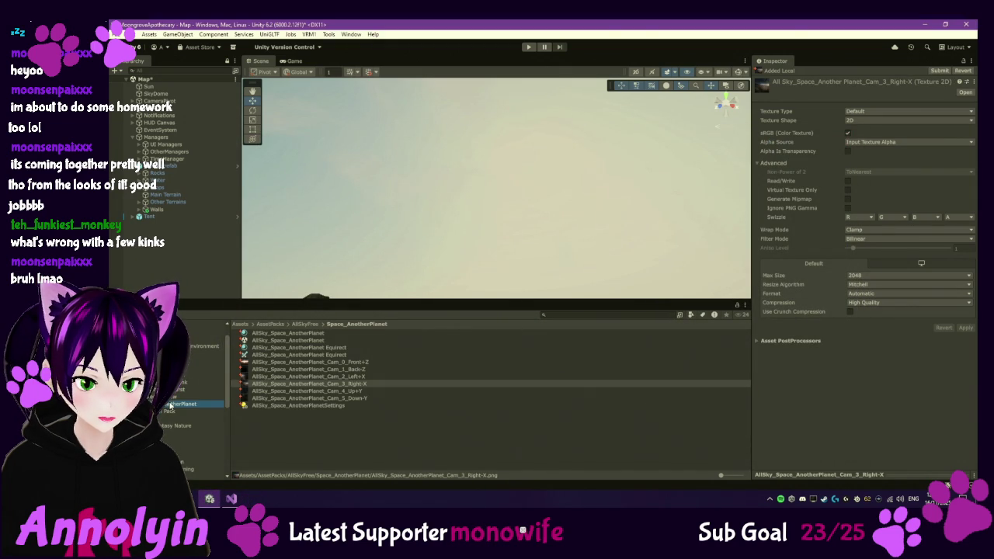
key(Delete)
click(577, 276)
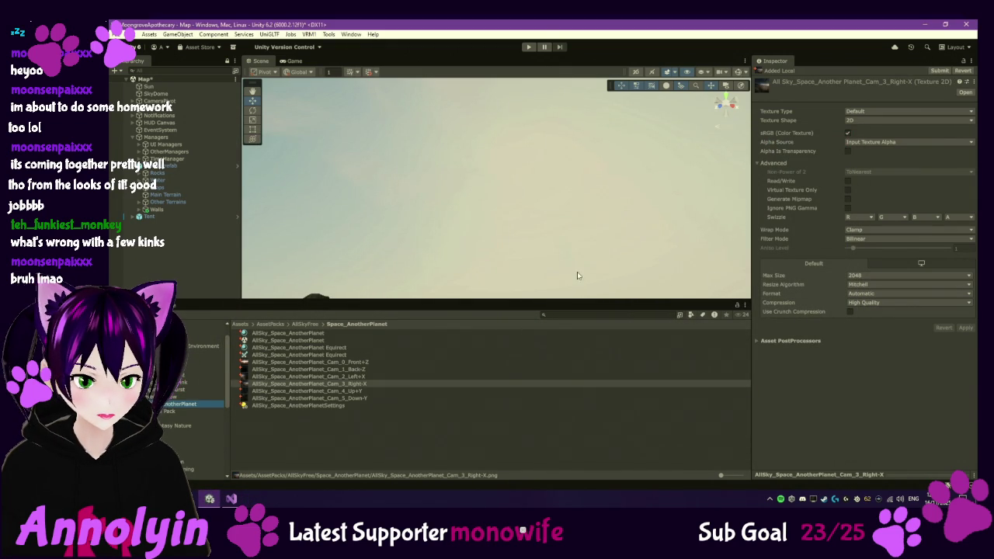
click(204, 366)
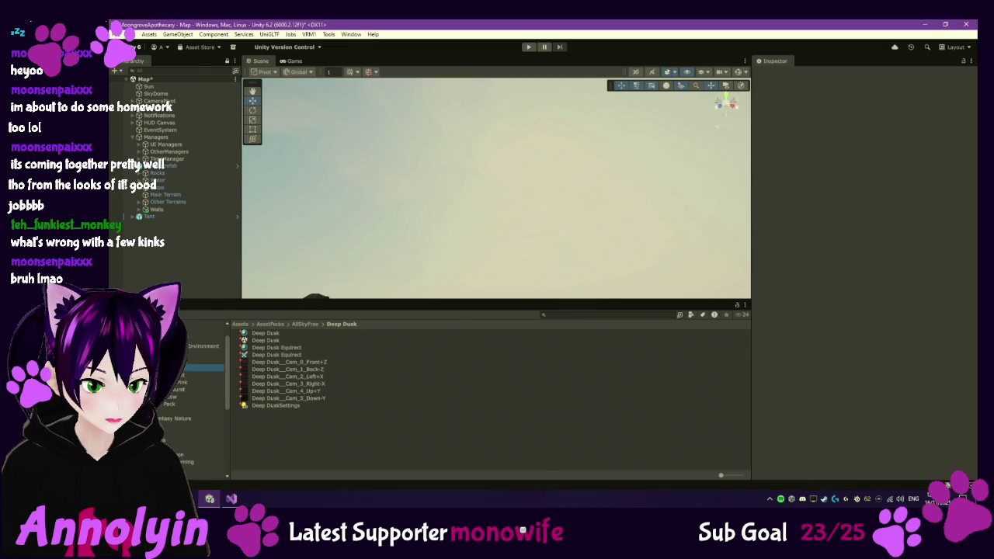
click(202, 382)
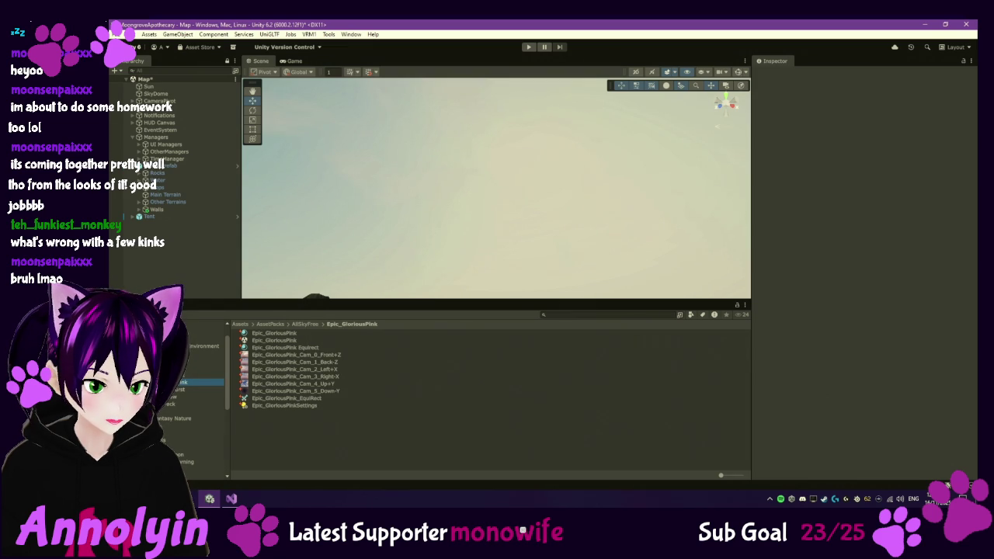
Step: Add a Legacy Cubemap called PinkSunrise via Create > Rendering in Epic_GloriousPink
right_click(299, 424)
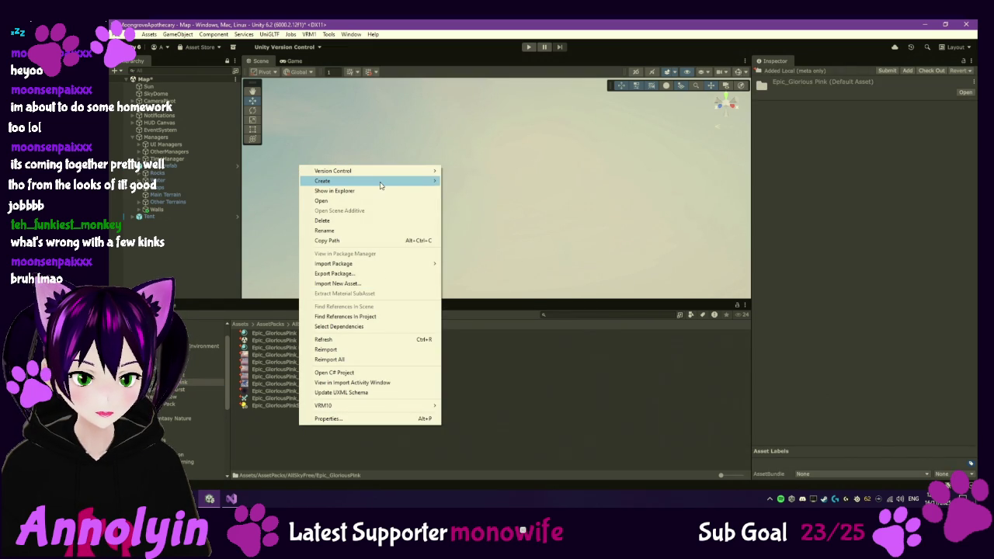
mouse_move(381, 181)
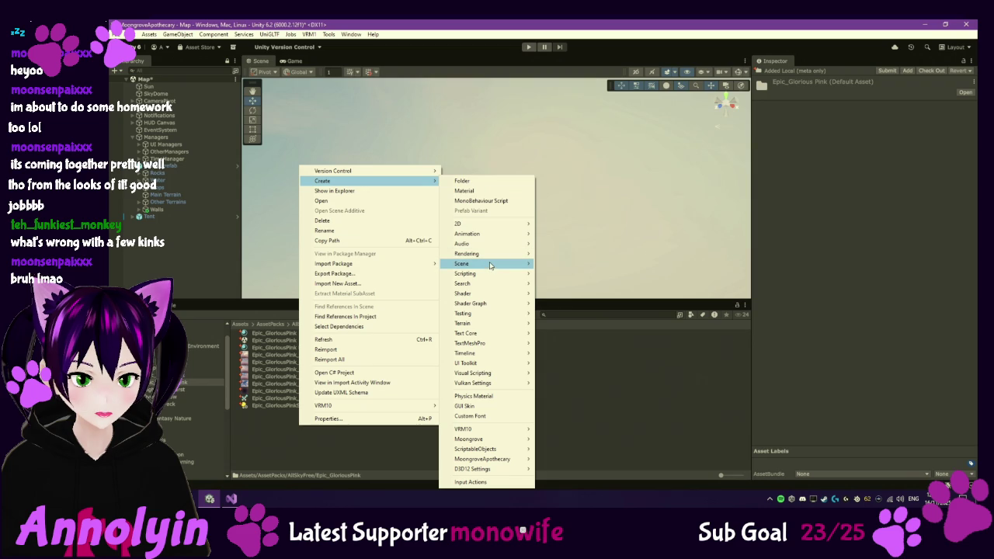
mouse_move(490, 265)
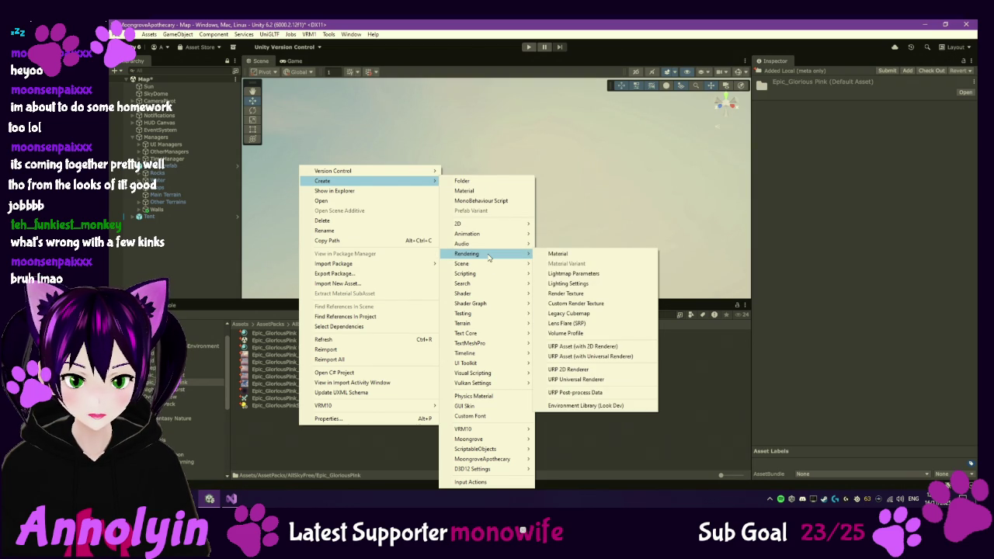
click(591, 314)
text(PinkSunrise)
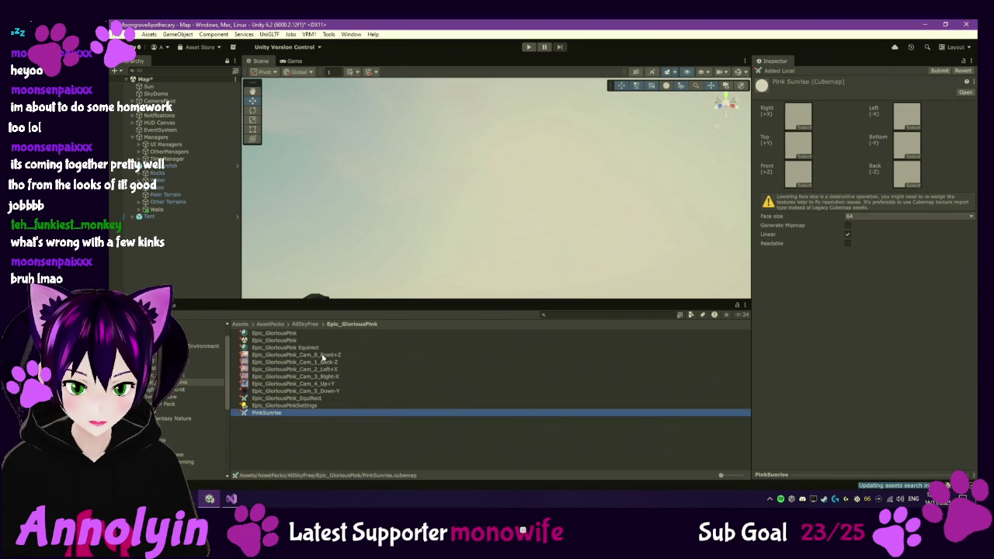
Step: Fill PinkSunrise's Front, Back, Right, Left, Top and Bottom faces with the matching Epic_GloriousPink Cam textures
mouse_move(322, 358)
mouse_down()
mouse_move(426, 346)
mouse_move(807, 180)
mouse_up()
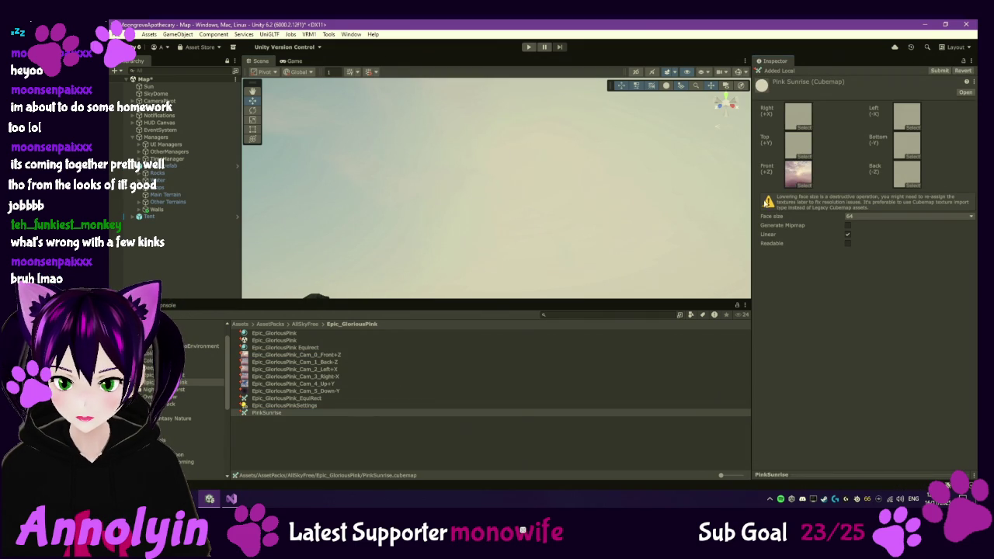
drag(334, 362, 890, 189)
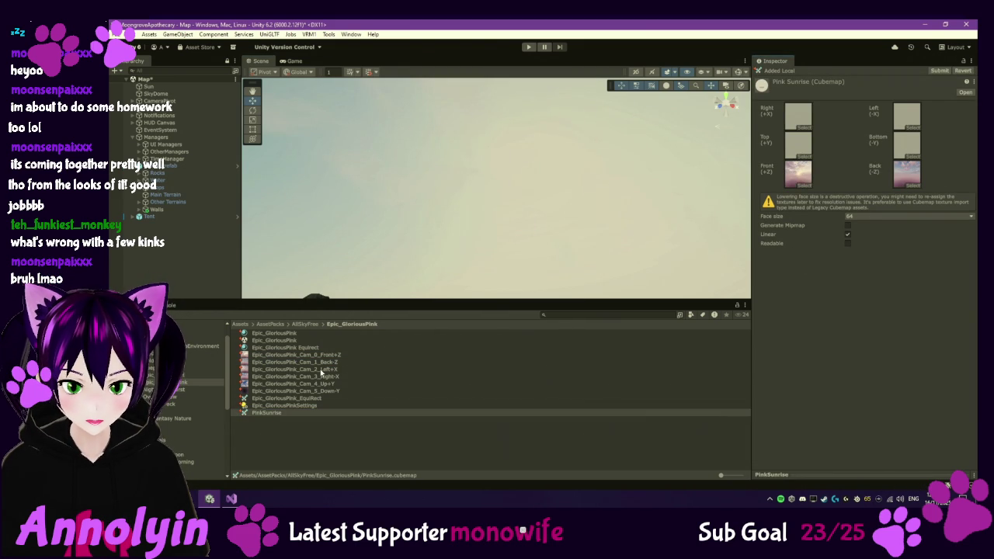
click(321, 370)
drag(324, 370, 785, 237)
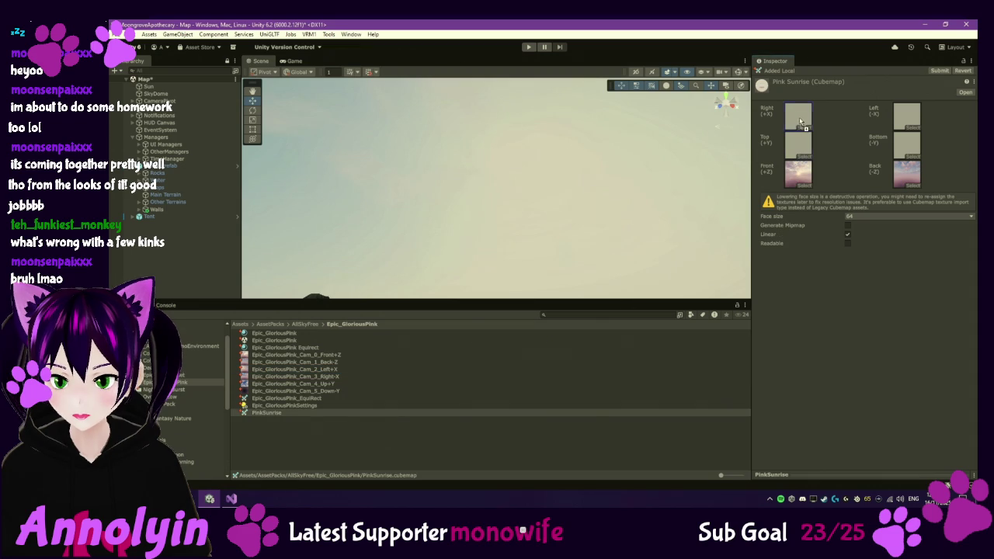
drag(793, 111, 793, 111)
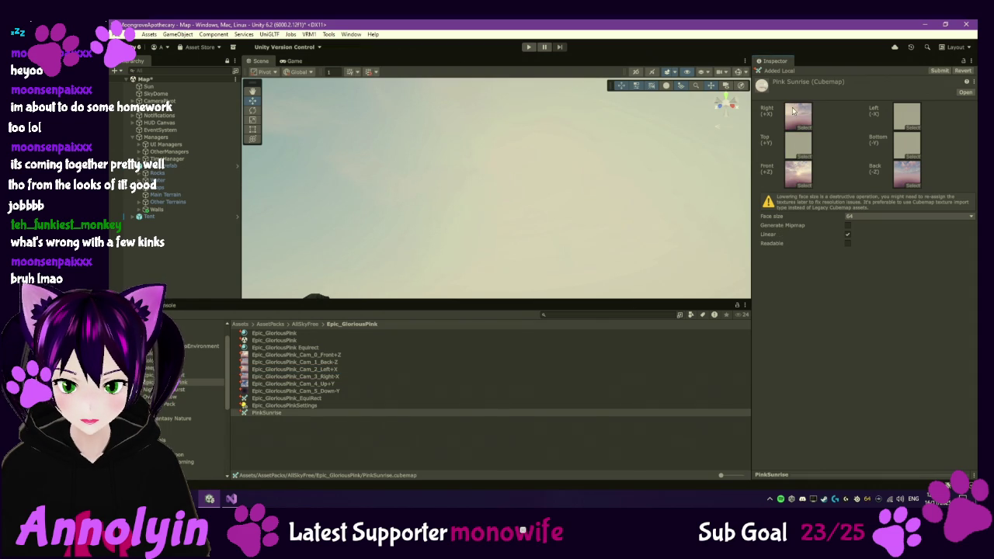
drag(332, 377, 834, 162)
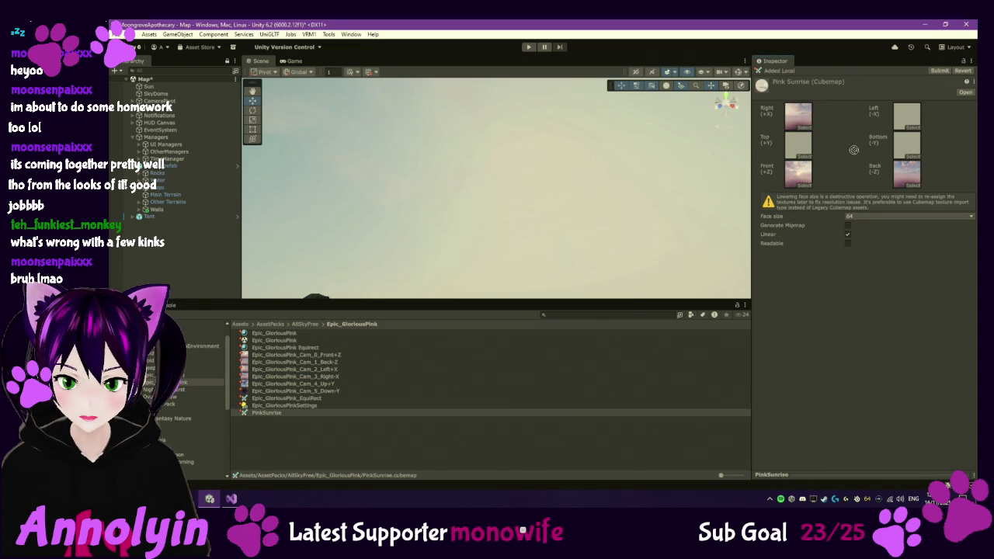
drag(317, 387, 738, 260)
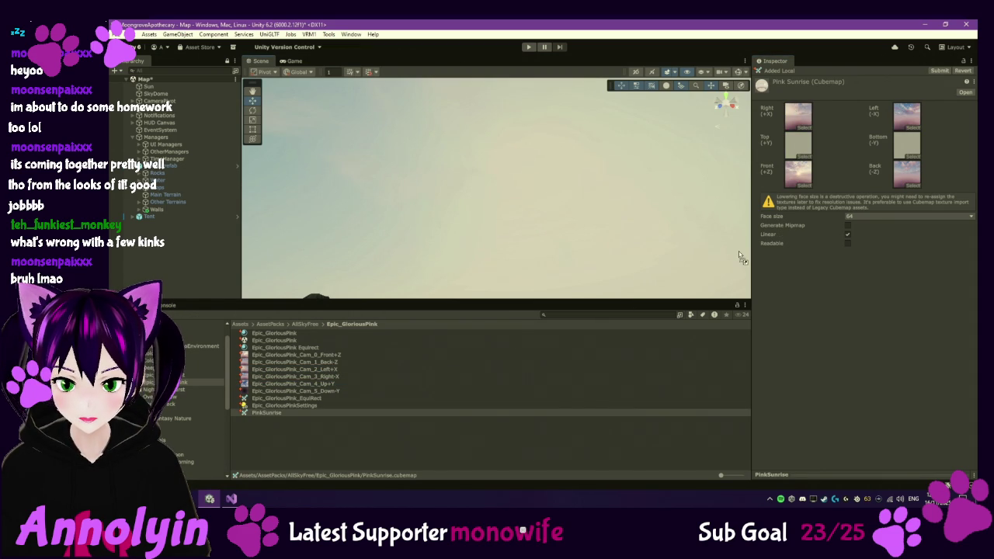
drag(790, 158, 792, 158)
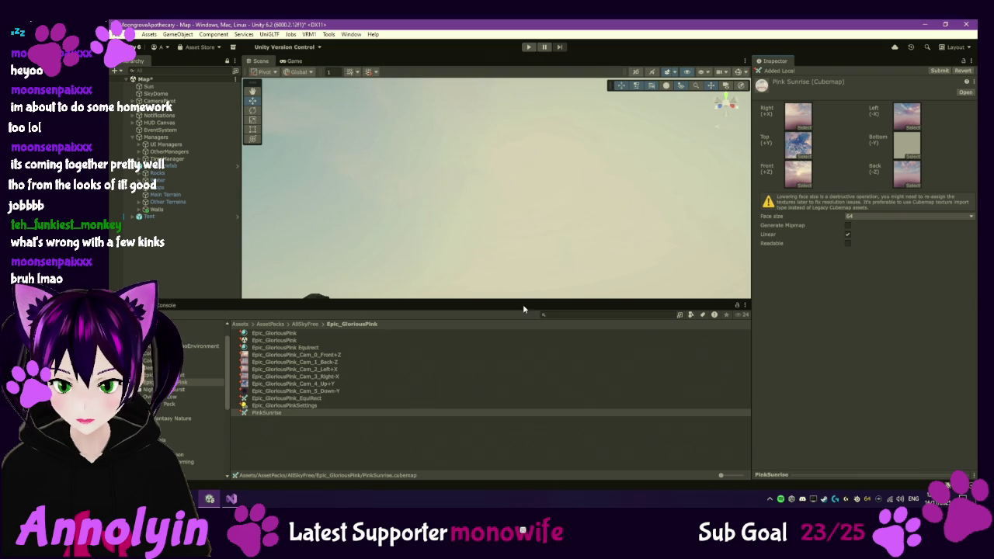
mouse_move(337, 391)
mouse_down()
mouse_move(784, 232)
mouse_move(911, 153)
mouse_up()
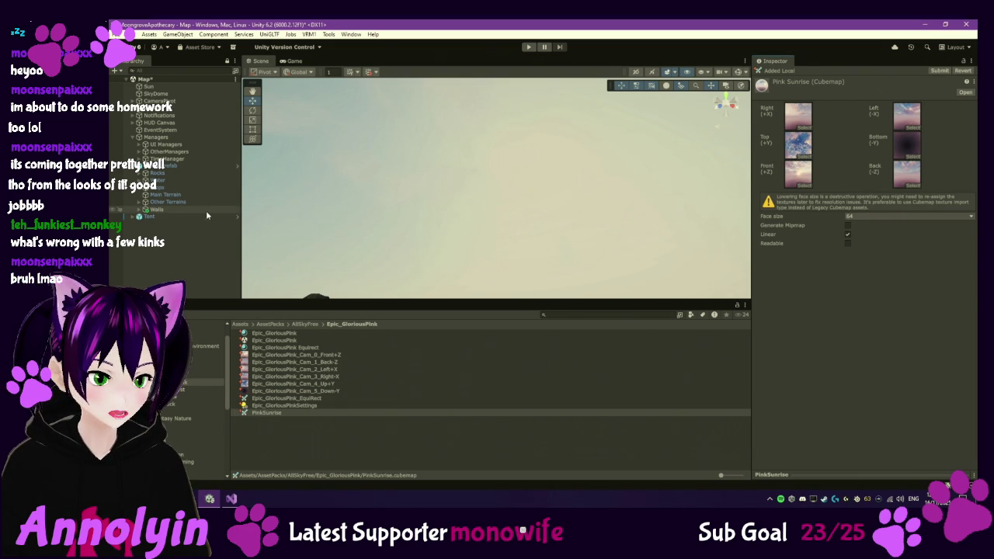
Step: On SkyDome's expanded Sky Manager, drop the PinkSunrise cubemap into the Skybox Morning field
click(187, 160)
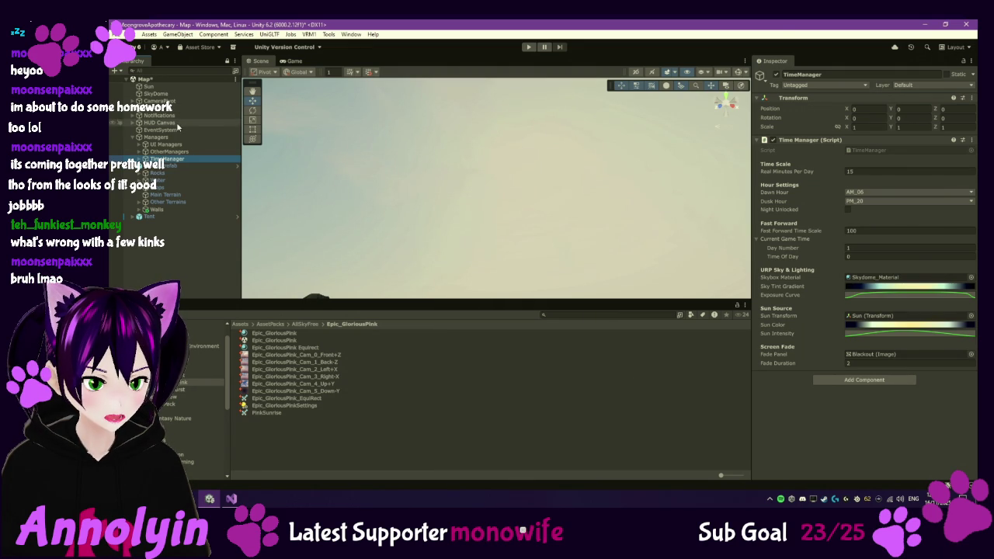
click(169, 94)
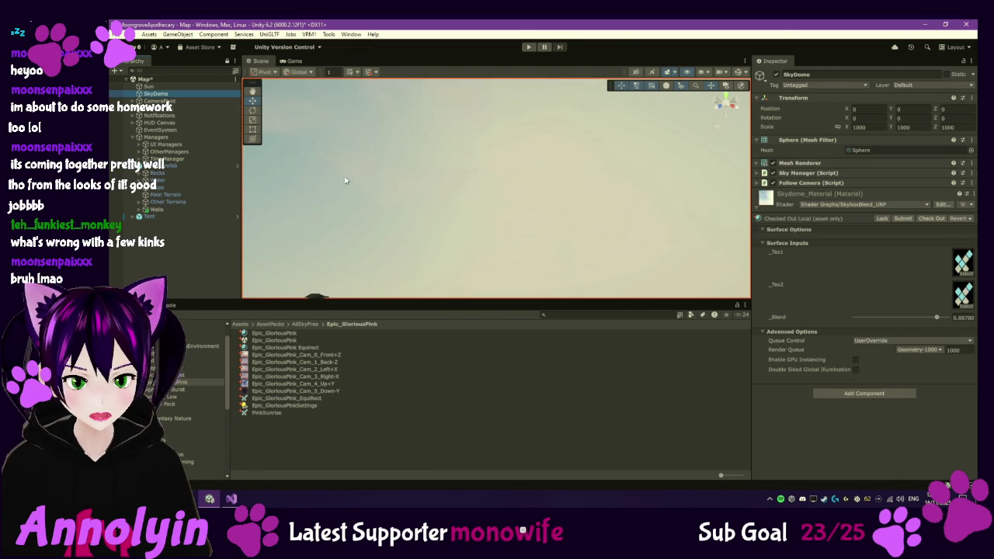
click(757, 173)
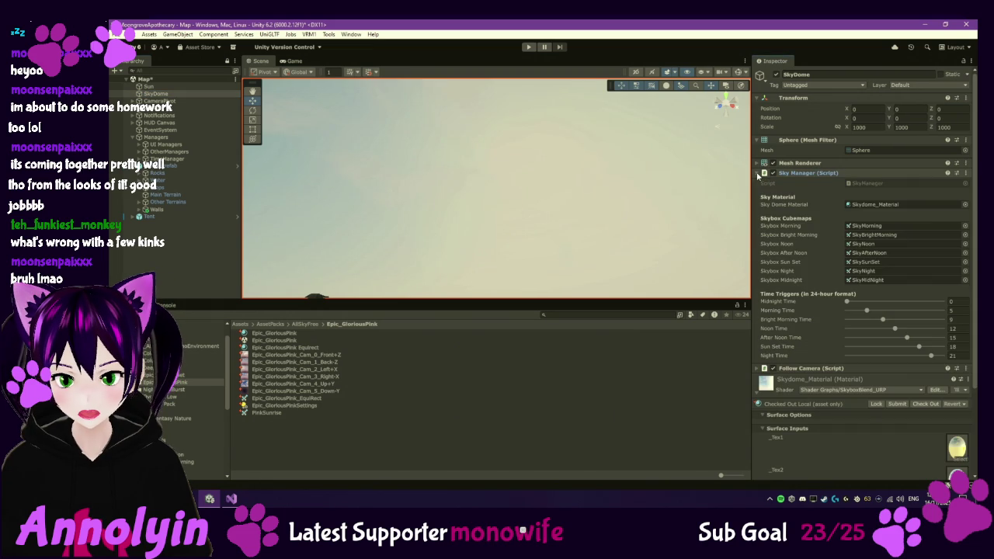
click(272, 415)
mouse_move(272, 417)
mouse_down()
mouse_move(363, 410)
mouse_move(893, 239)
mouse_move(897, 227)
mouse_up()
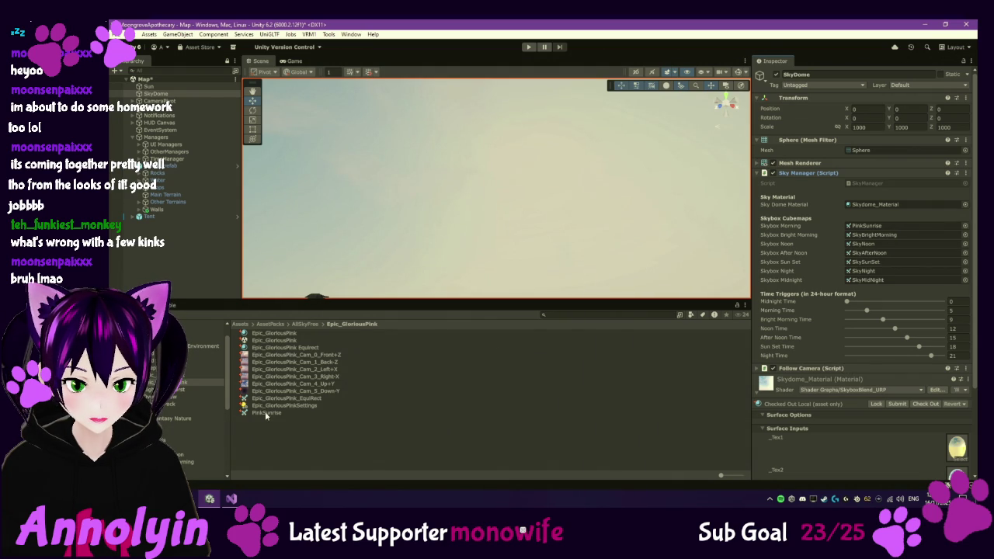
click(306, 324)
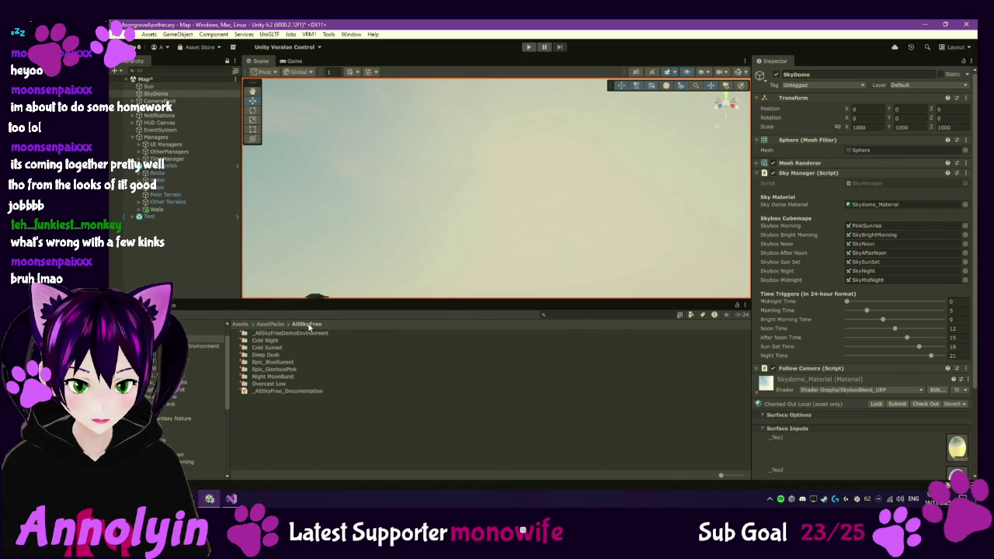
Step: Preview the Night MoonBurst Left+X sky image
click(290, 378)
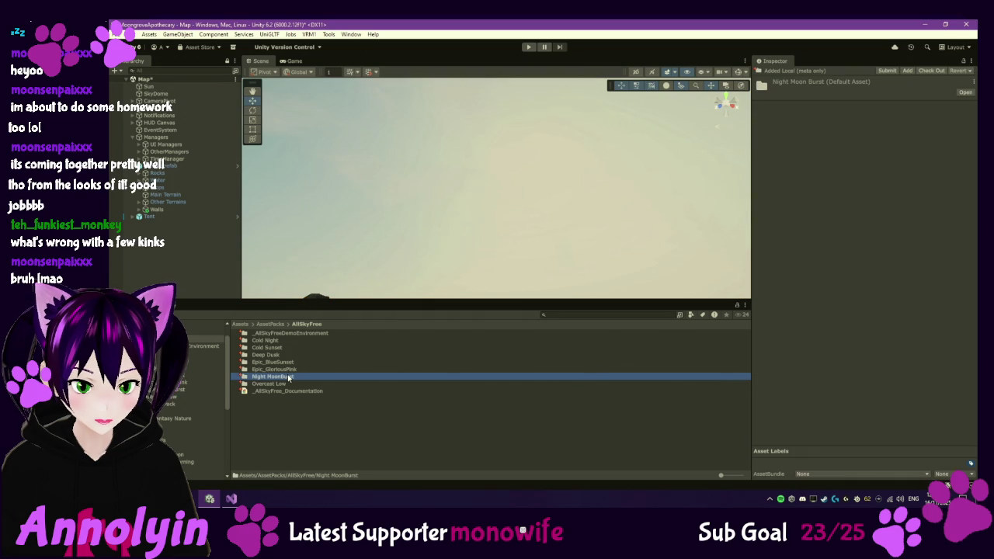
double_click(288, 378)
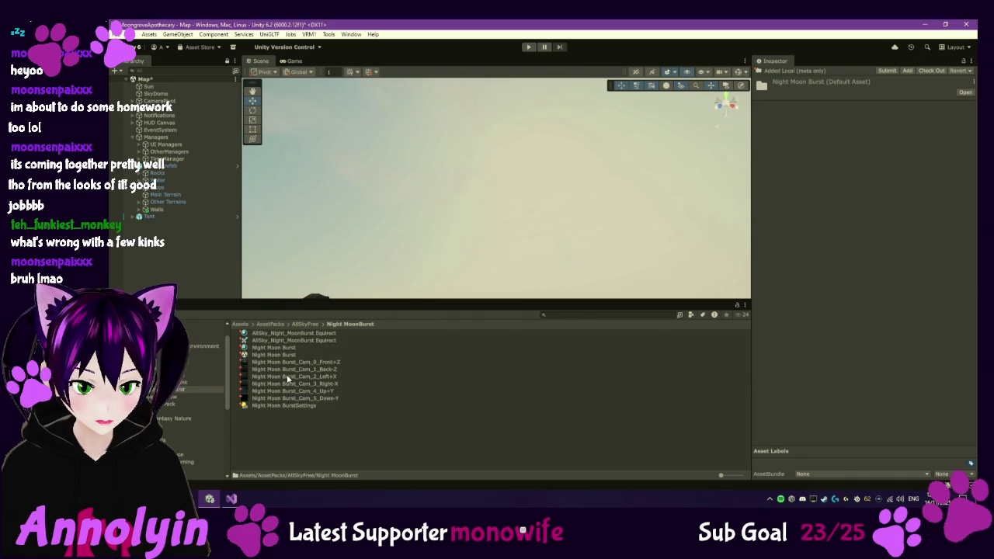
double_click(288, 377)
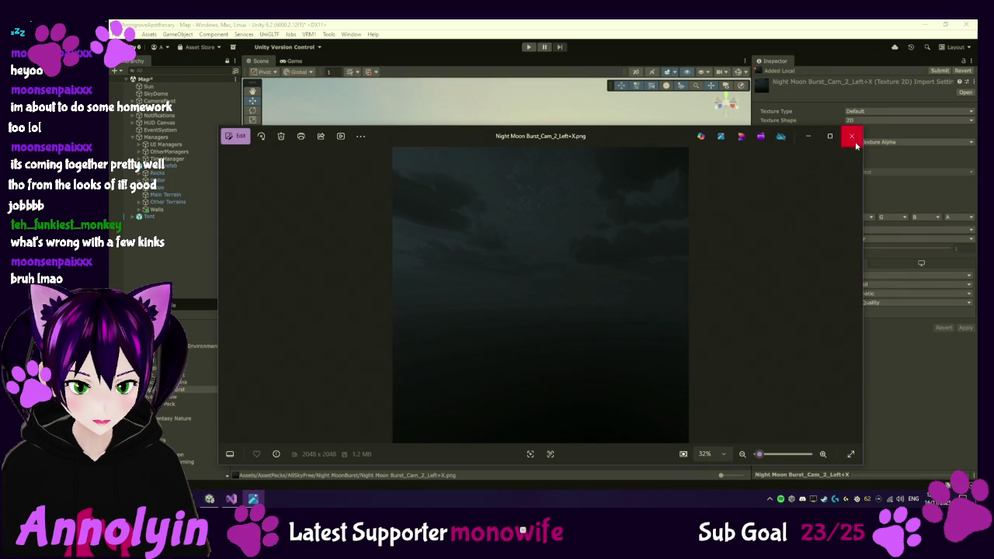
click(851, 136)
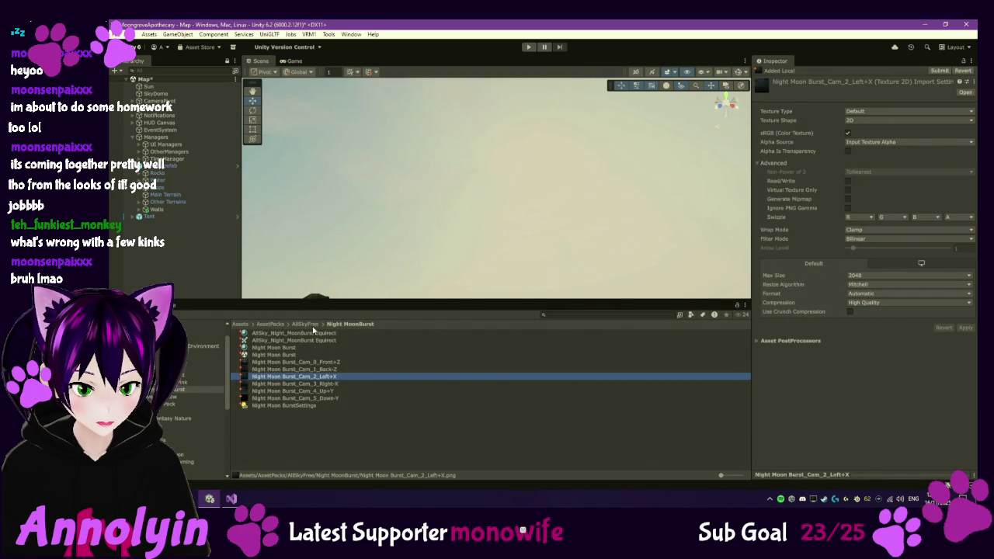
click(307, 325)
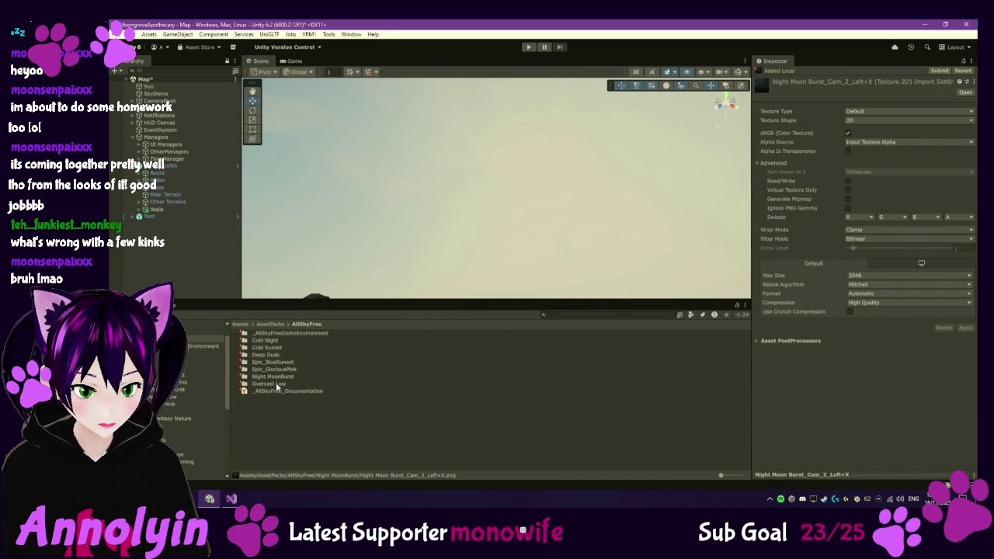
Step: View the Epic_BlueSunset Cam_4_Up+Y and Cam_0_Front+Z images, then return to the AllSky Free store page
double_click(275, 363)
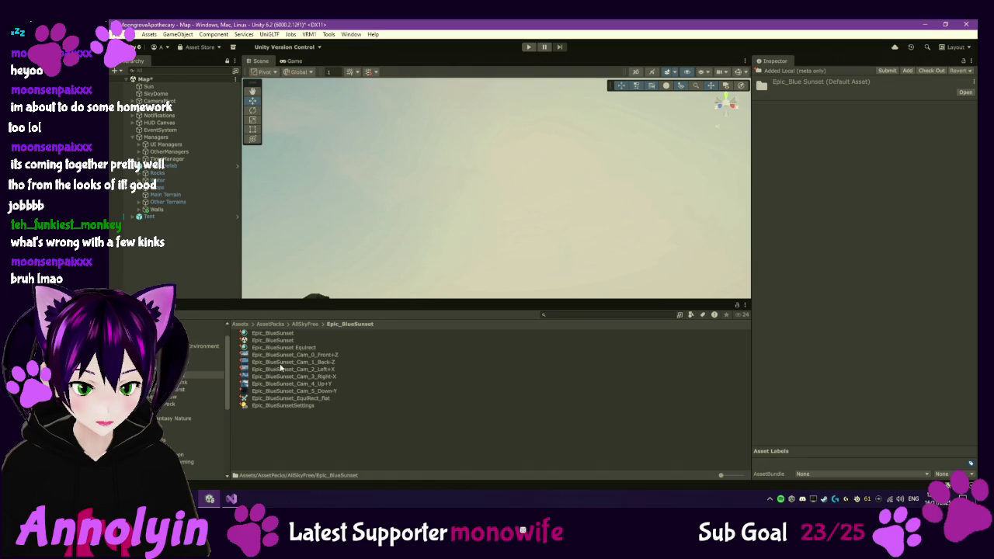
double_click(291, 383)
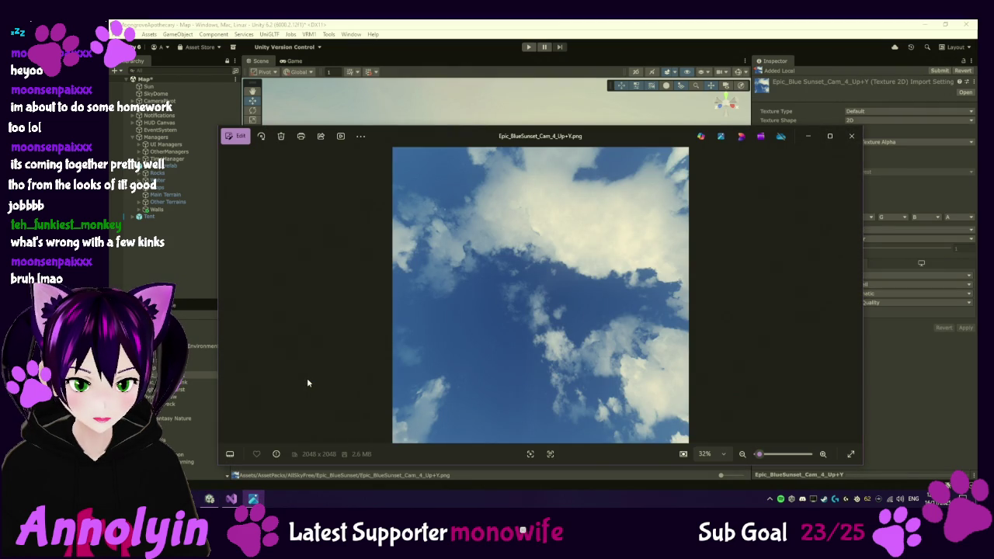
click(851, 136)
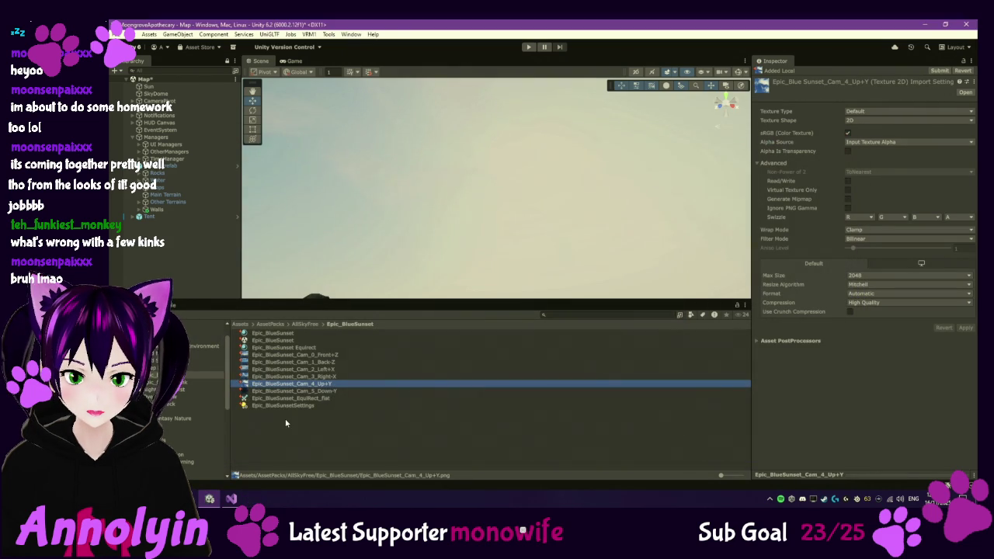
double_click(276, 355)
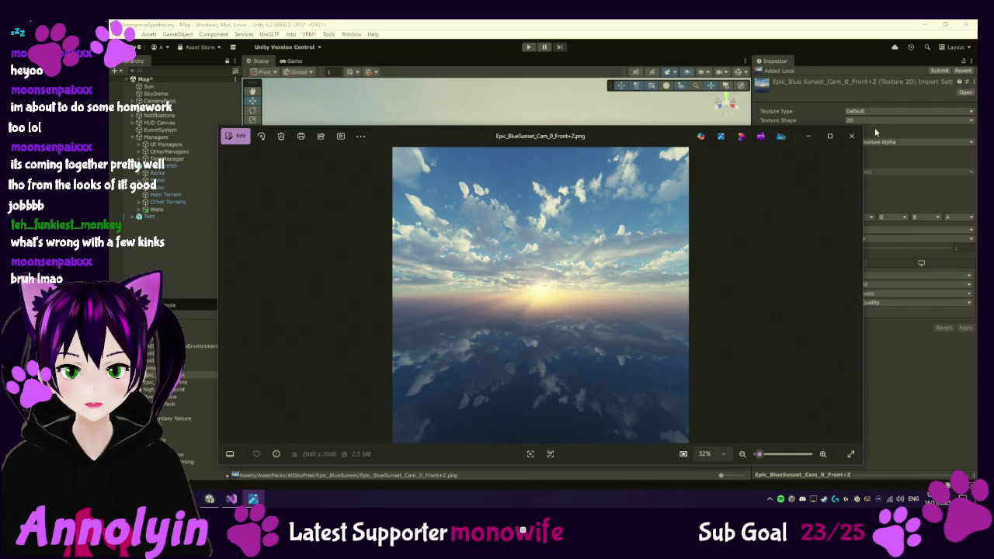
click(851, 136)
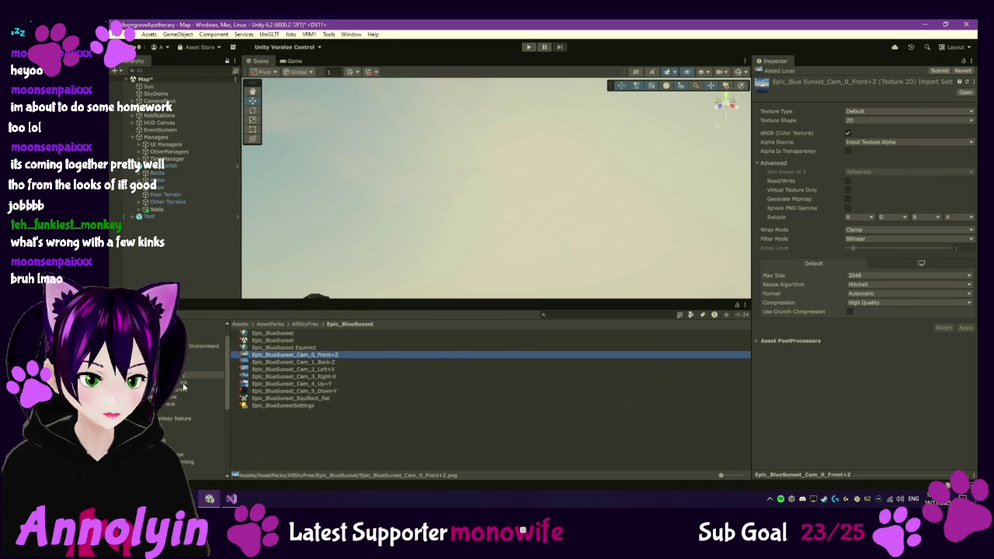
key(alt+Tab)
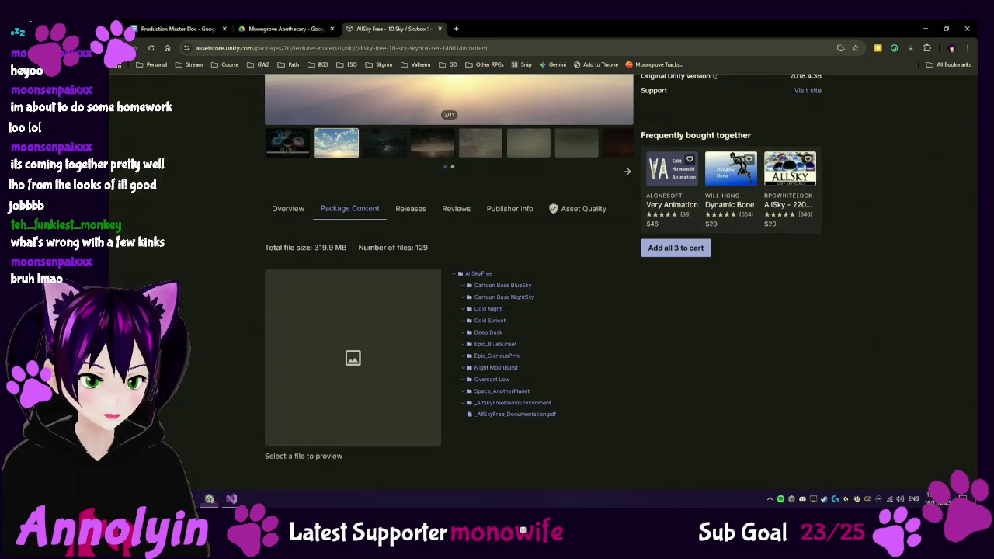
Step: Browse the AllSky Free gallery images, then load the My Assets page
scroll(437, 137, up, 3)
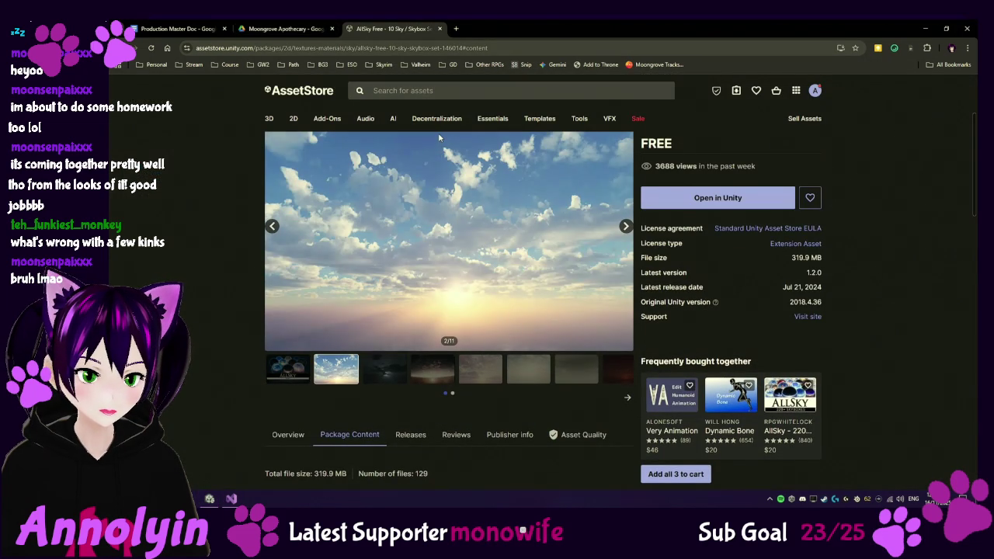
click(487, 372)
click(535, 378)
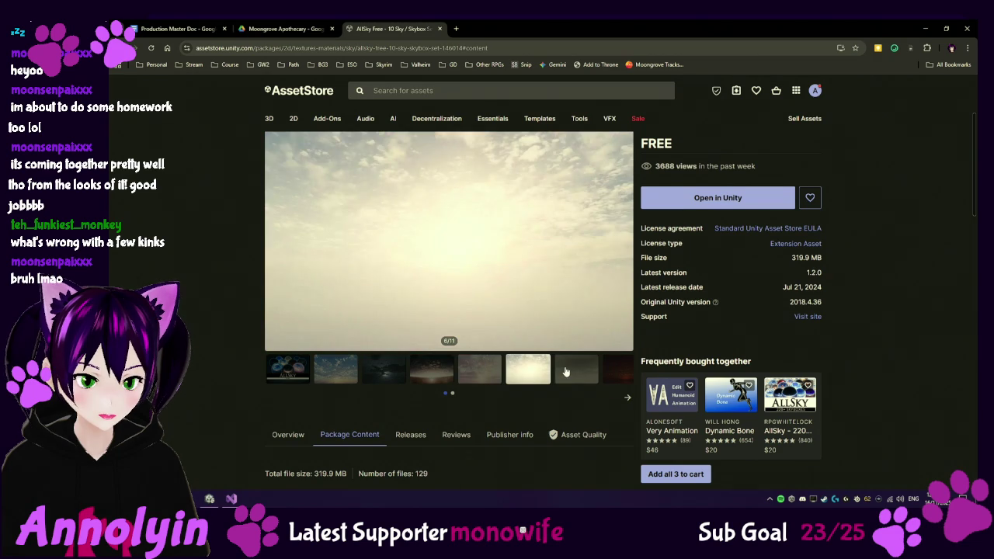
click(567, 372)
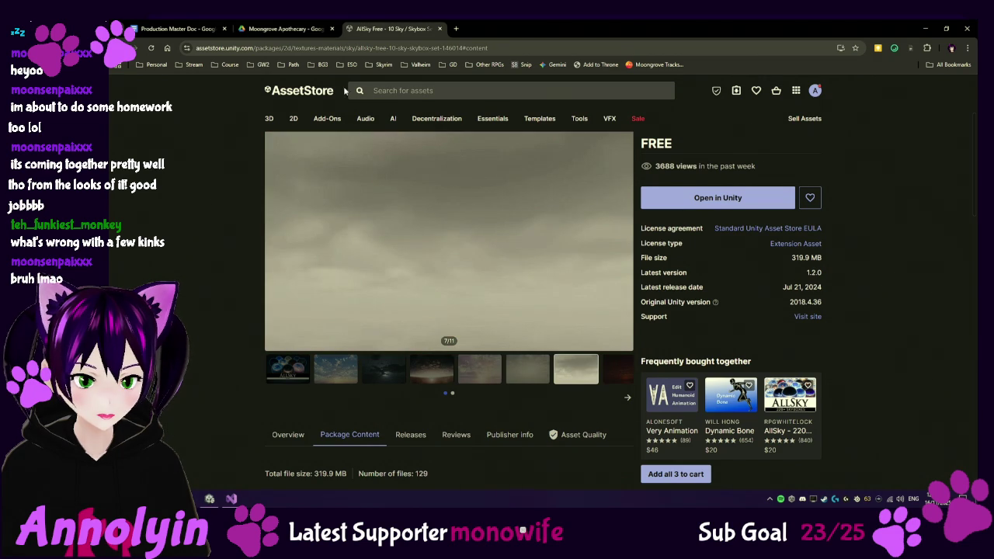
key(F5)
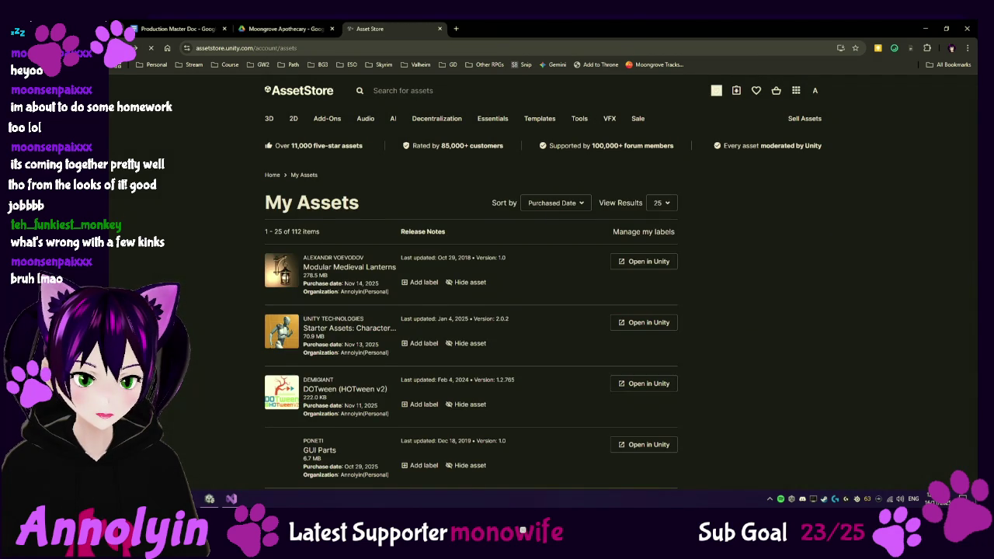
Step: Search owned assets for "sky" and open the full Skybox Series Free page
click(767, 276)
text(sky)
key(Return)
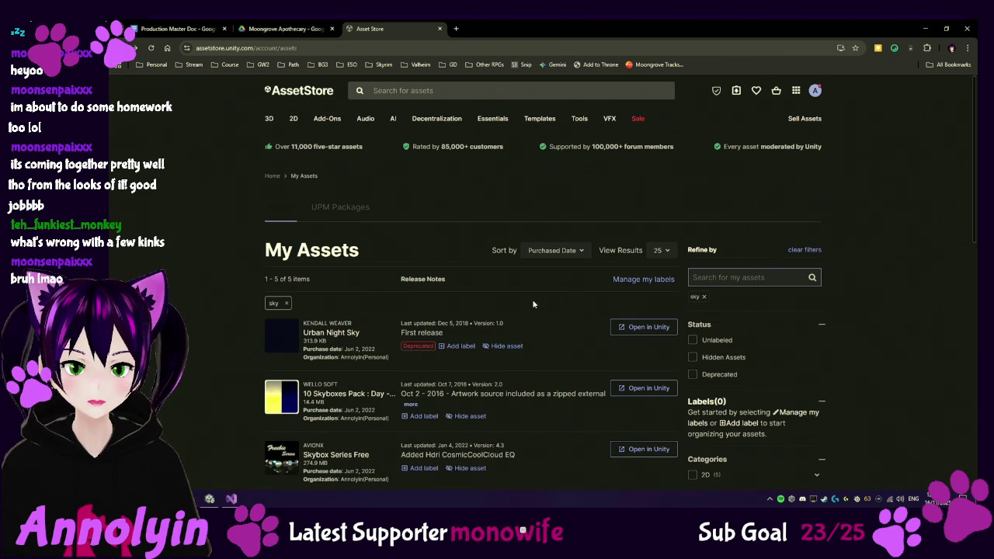
scroll(537, 296, down, 2)
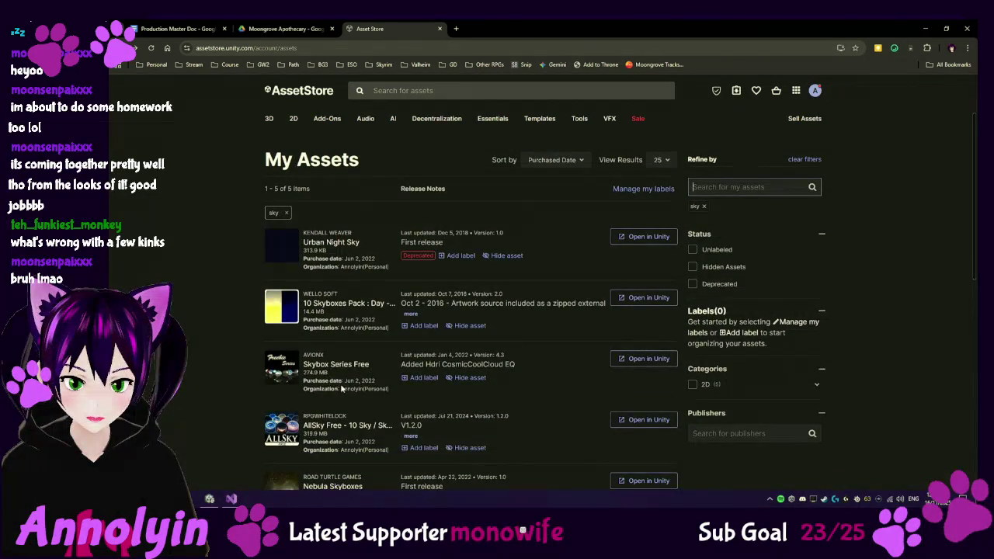
click(335, 365)
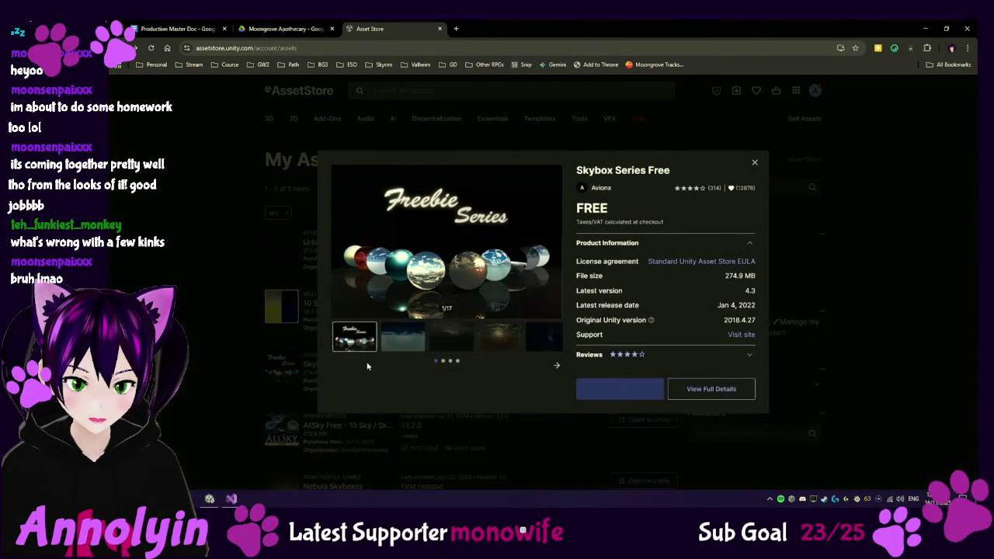
click(721, 389)
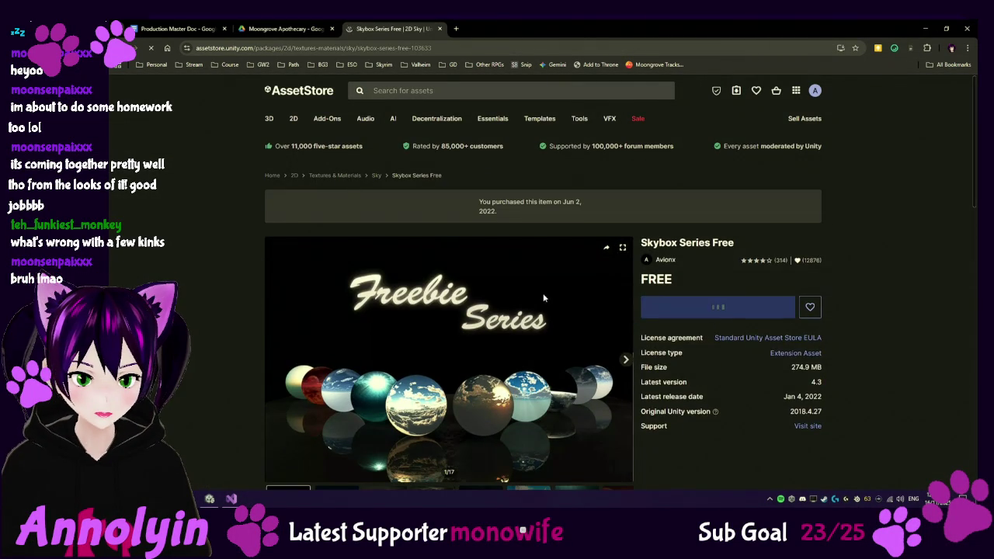
Step: Scroll the Skybox Series Free overview and show its Package Content file list
scroll(543, 295, down, 3)
scroll(546, 295, down, 1)
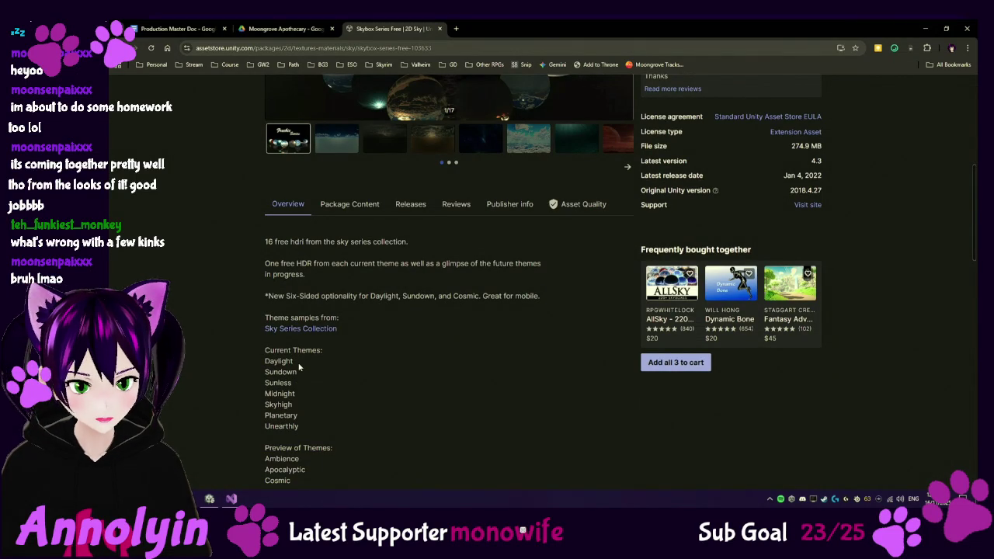
scroll(340, 368, down, 1)
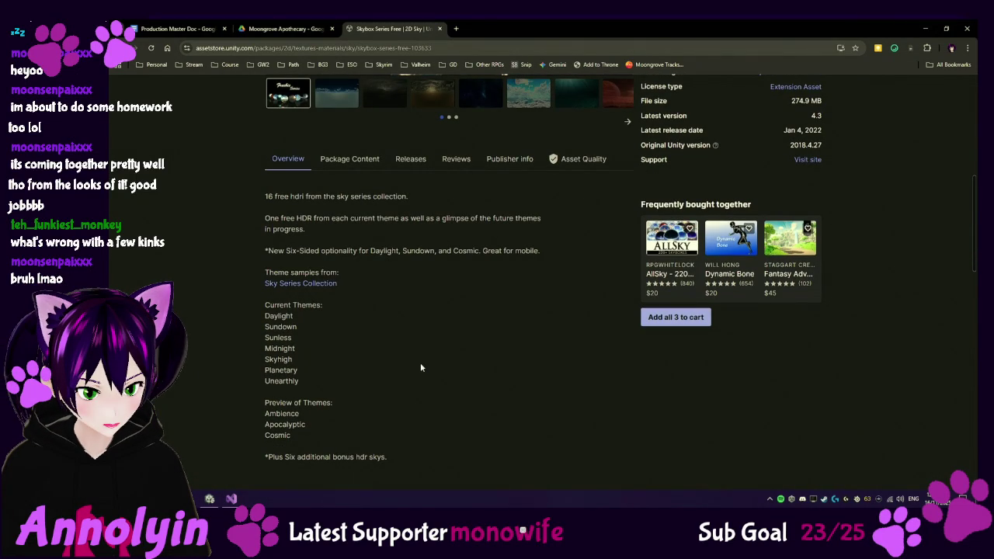
scroll(420, 365, down, 1)
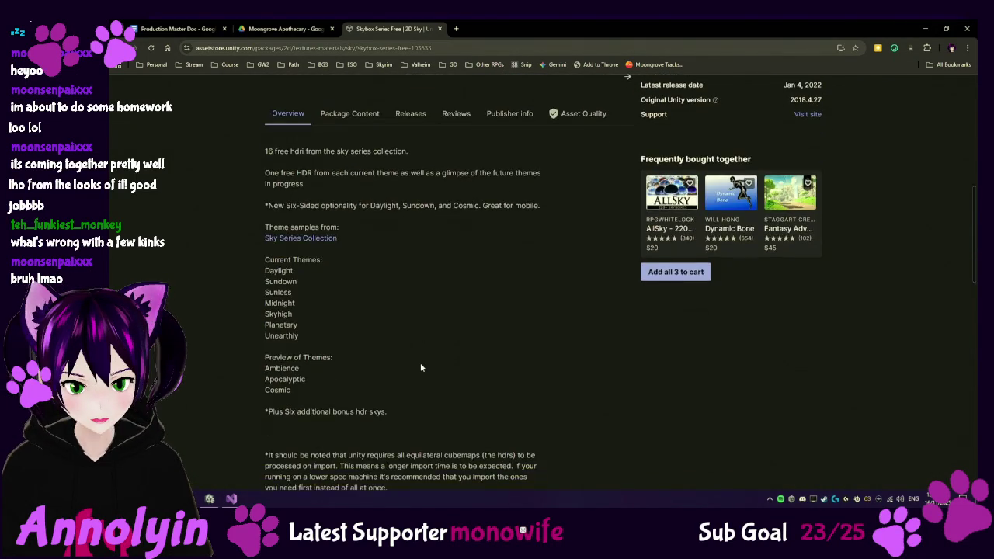
scroll(420, 362, up, 3)
click(374, 253)
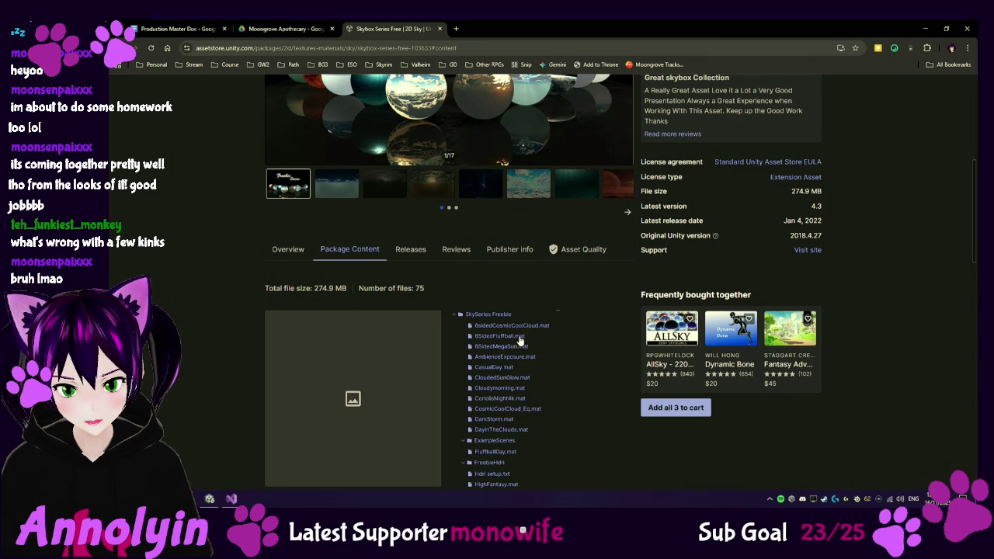
Step: Preview the 6SidedFluffball and 6SidedMegaSun sky materials from the file tree
scroll(518, 334, down, 1)
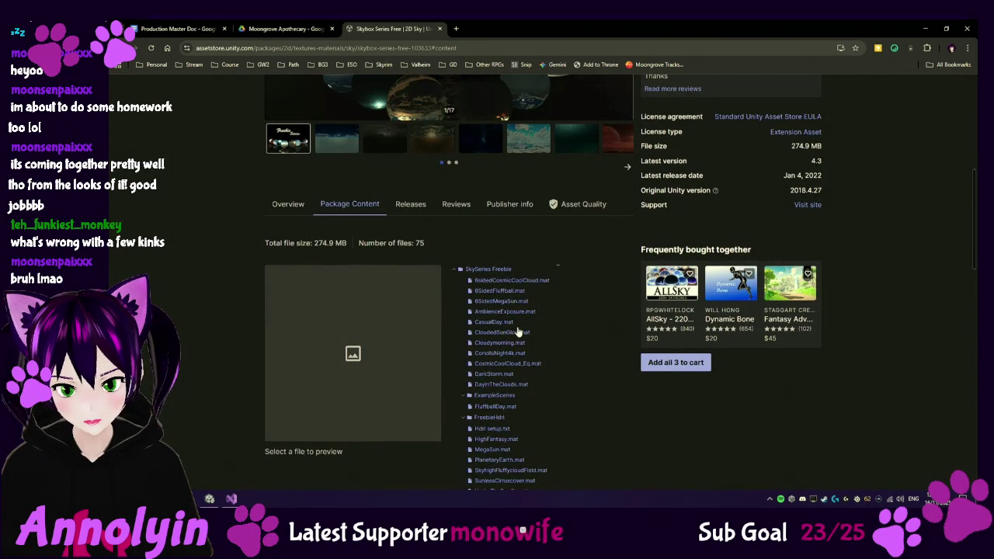
scroll(518, 332, down, 3)
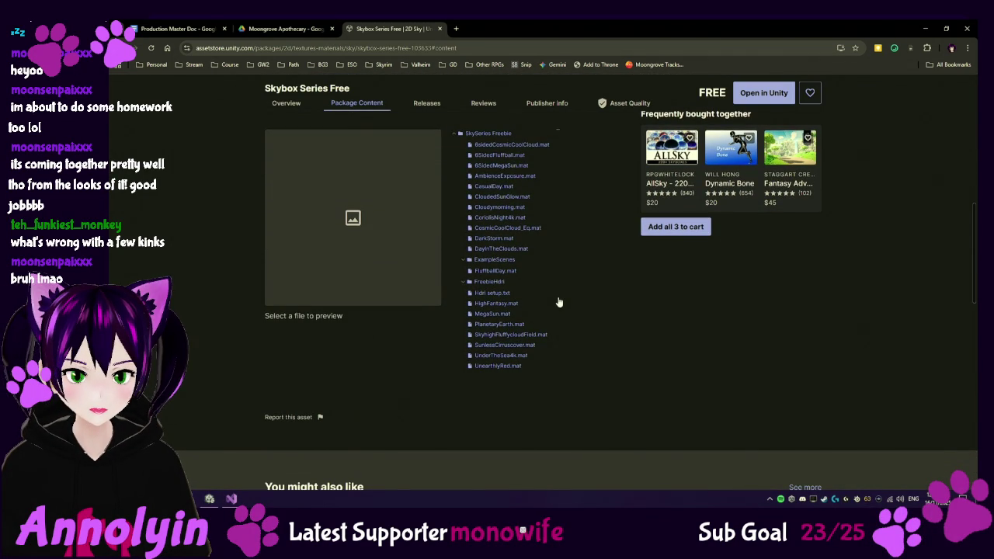
click(514, 156)
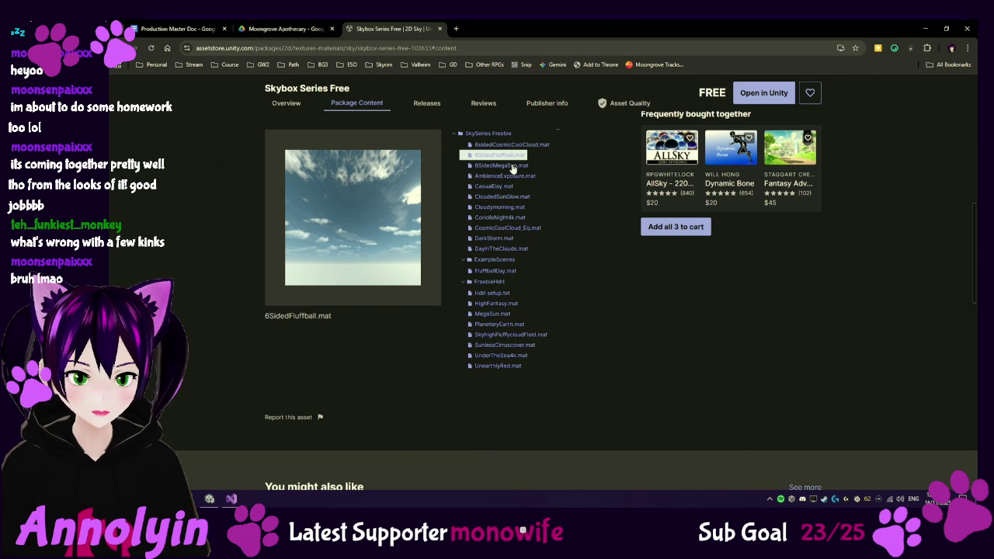
click(513, 166)
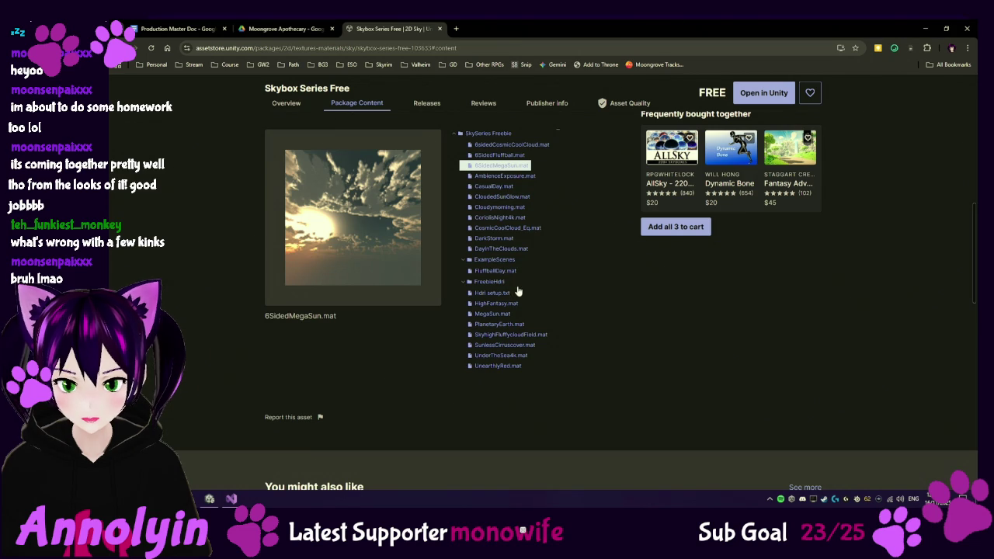
Step: Open Skybox Series Free in Unity's Package Manager
scroll(509, 365, up, 1)
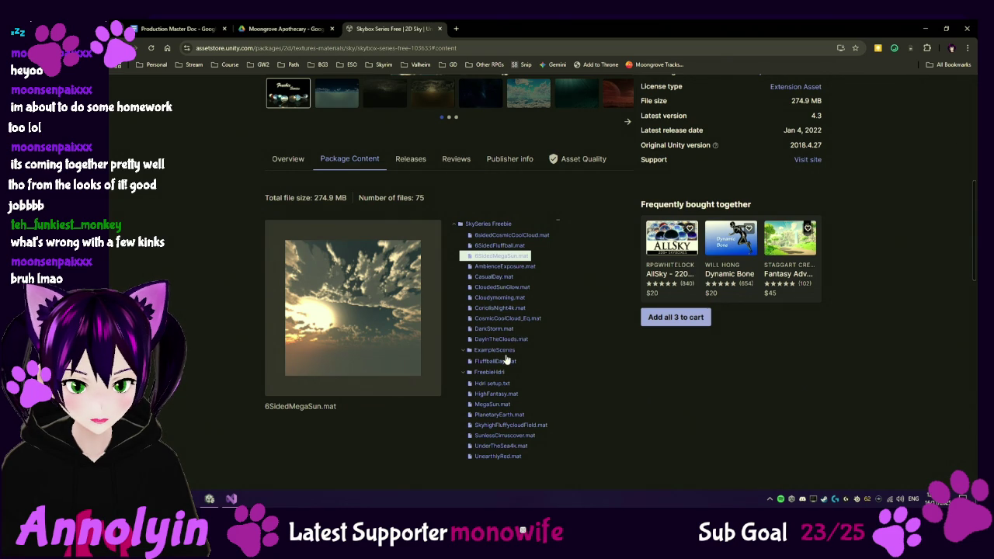
scroll(549, 380, down, 2)
scroll(549, 379, up, 2)
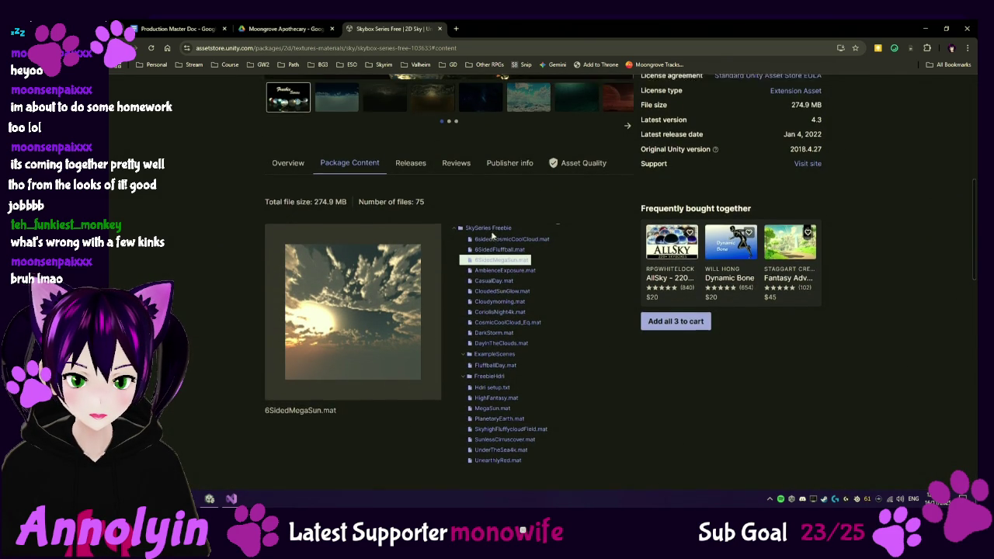
scroll(497, 301, up, 1)
scroll(497, 301, down, 2)
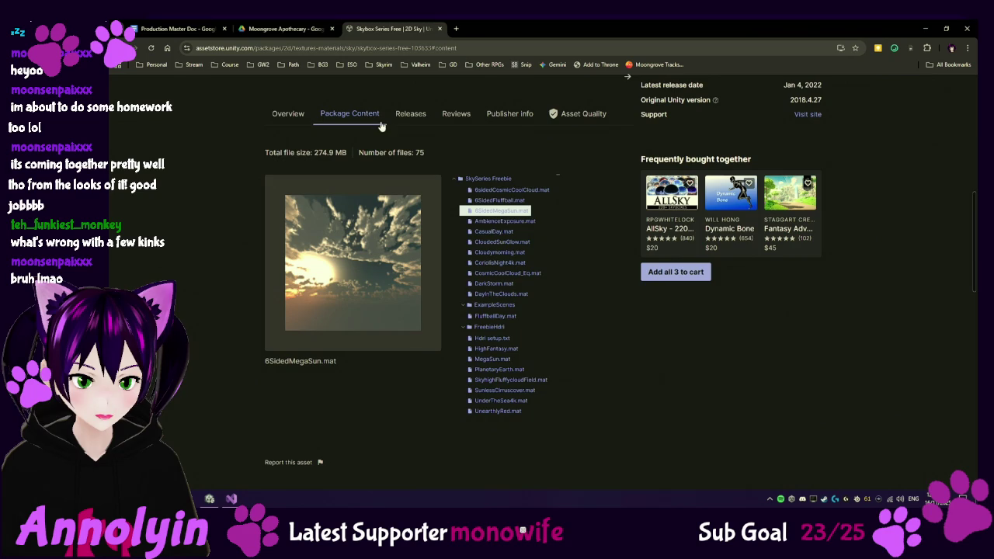
scroll(560, 165, up, 5)
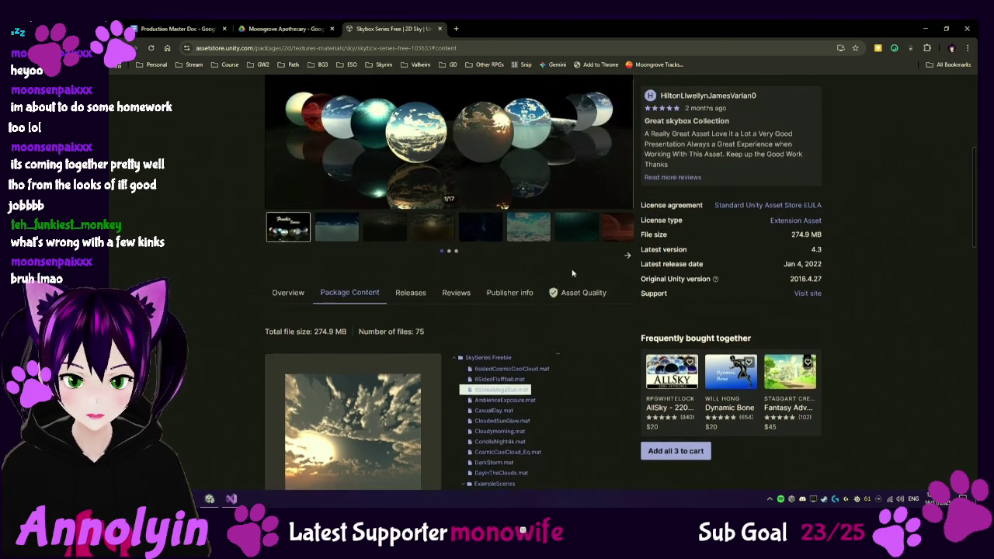
scroll(681, 217, up, 1)
click(718, 152)
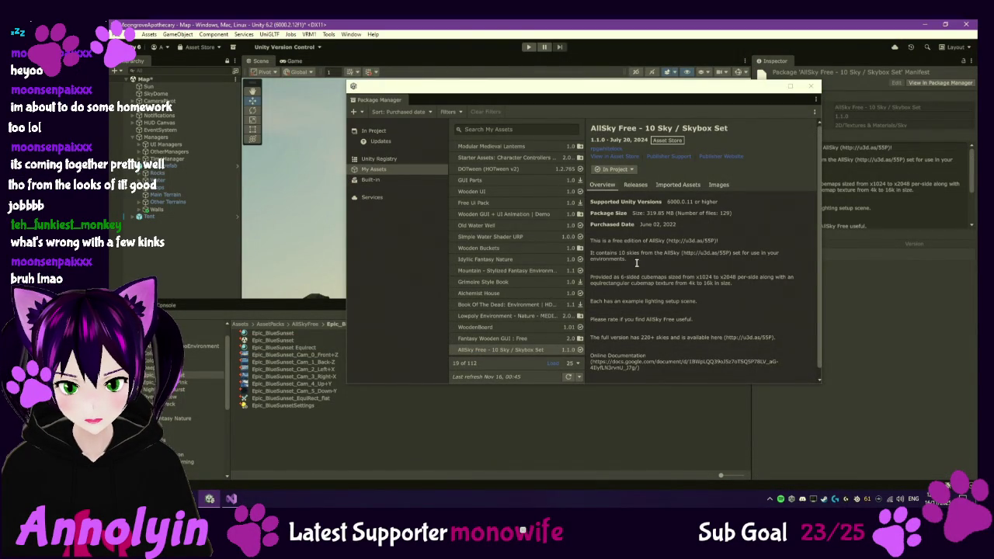
Step: Import the Skybox Series Free 4.3.0 package files, reviewing the ExampleScenes folder, then close Package Manager
click(627, 169)
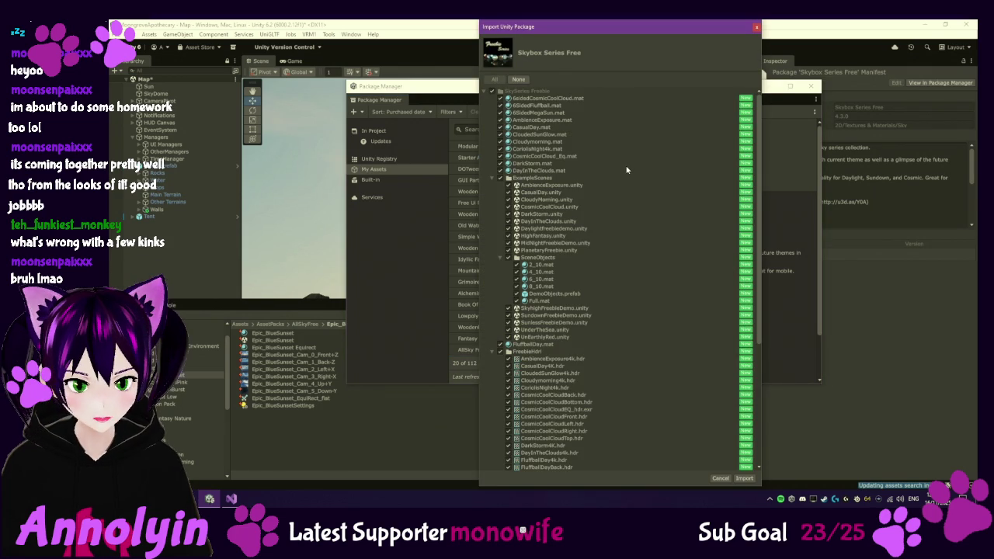
click(499, 178)
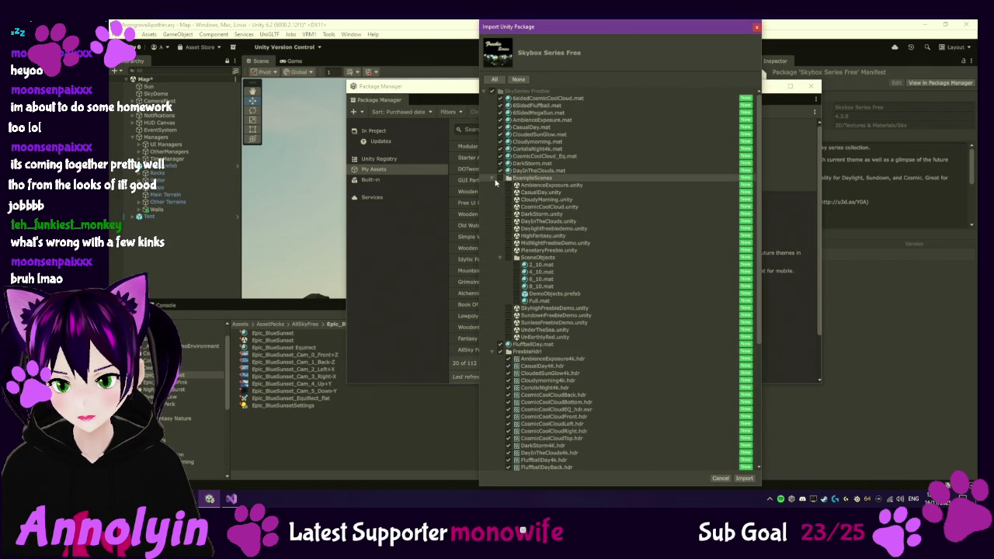
click(492, 179)
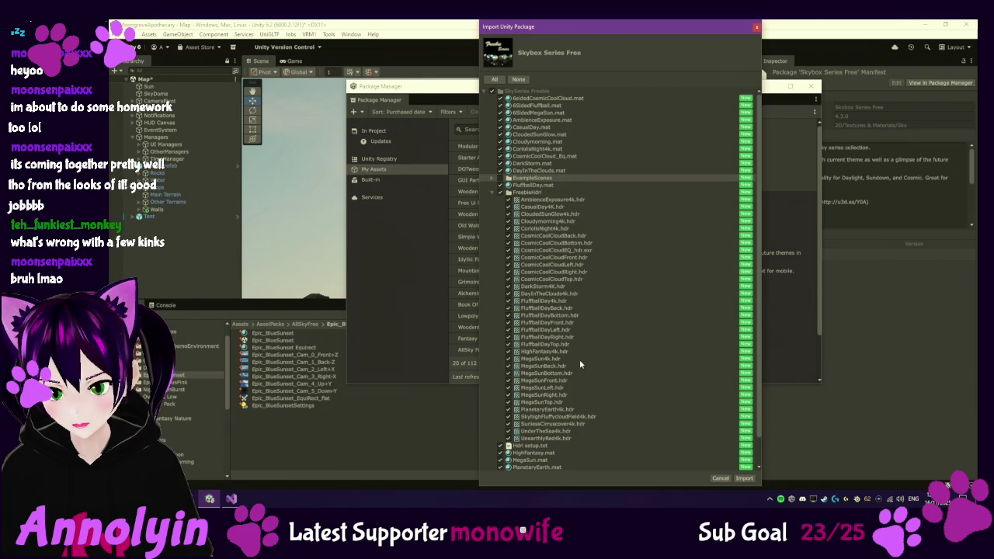
scroll(579, 361, down, 1)
scroll(578, 364, down, 1)
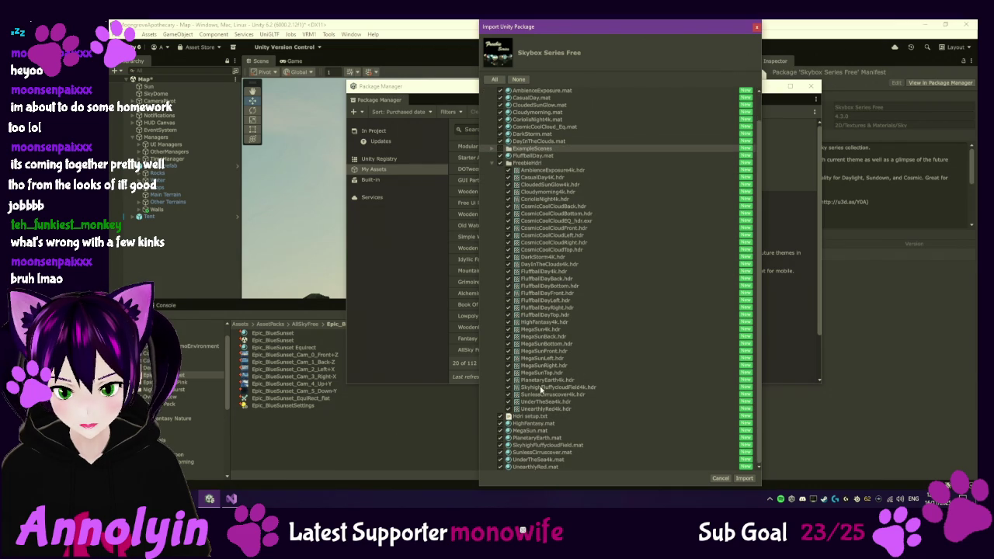
scroll(564, 301, up, 1)
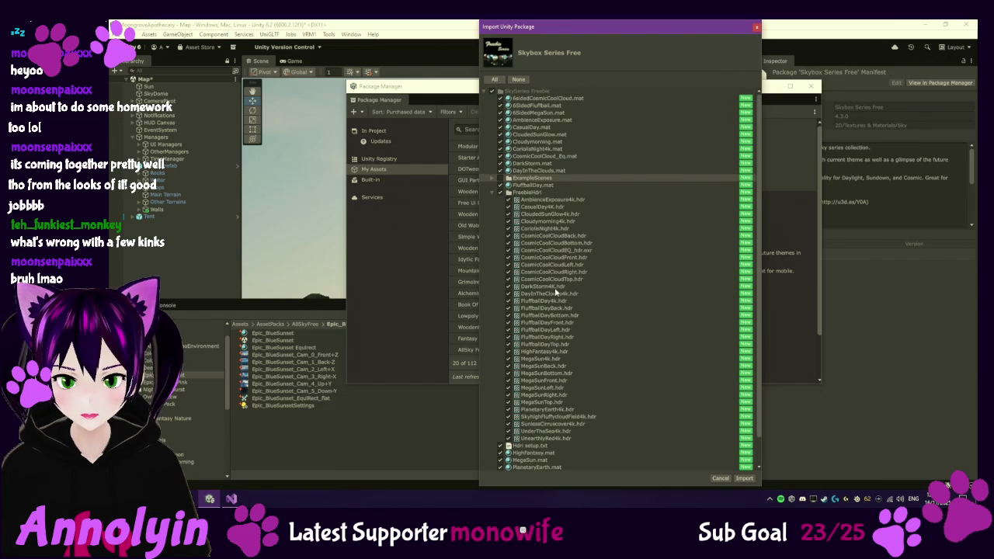
click(492, 178)
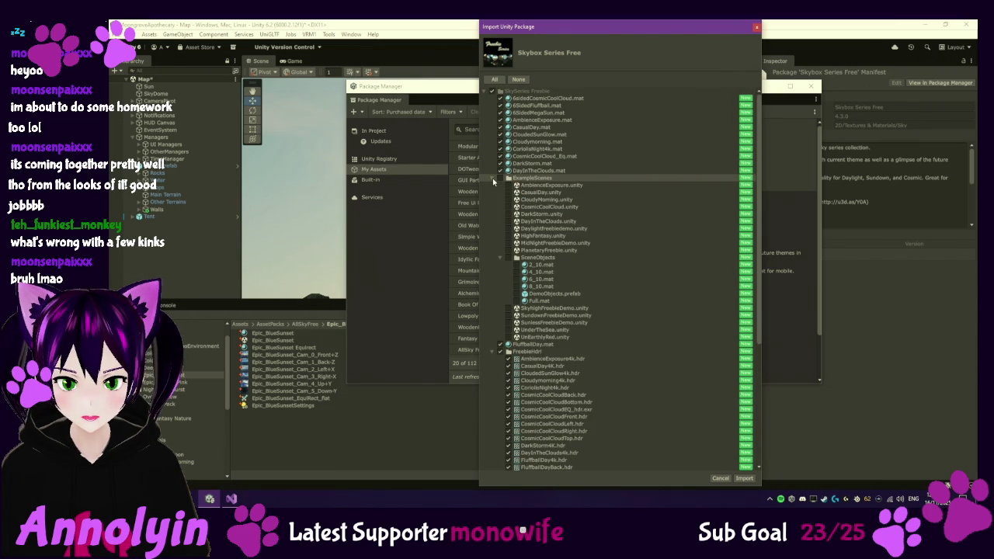
key(Return)
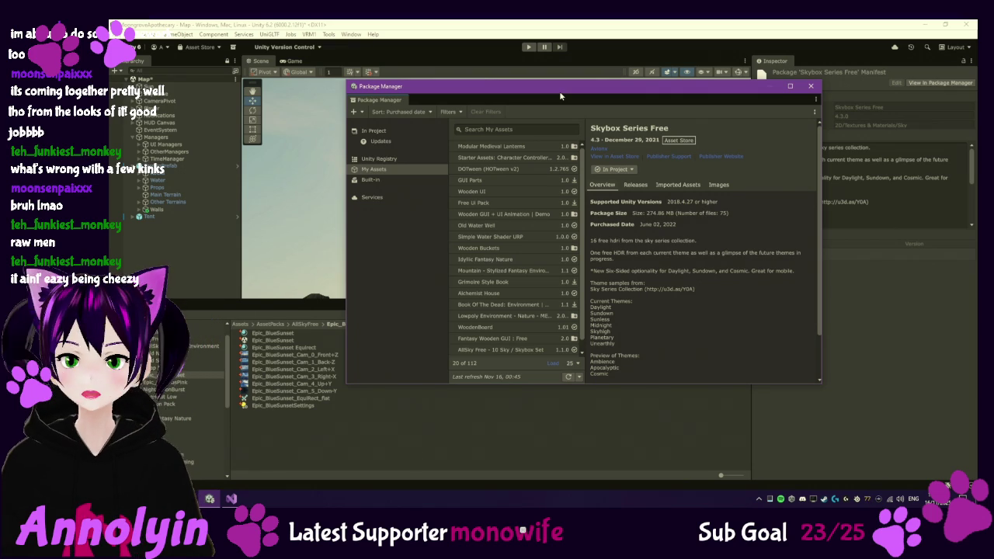
click(811, 87)
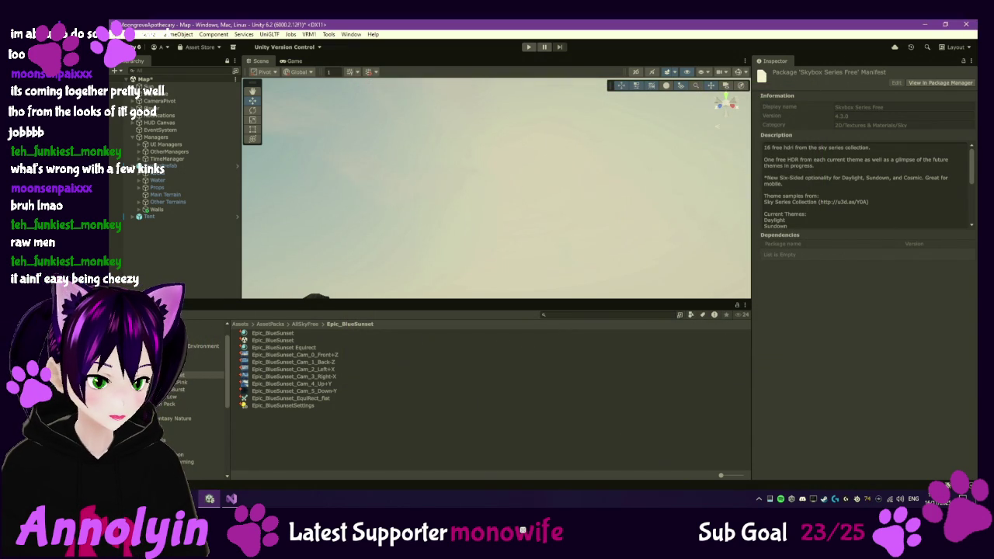
Step: Move the SkySeries Freebie folder into Assets/AssetPacks, confirming the prompt, and view its skies
scroll(198, 396, down, 5)
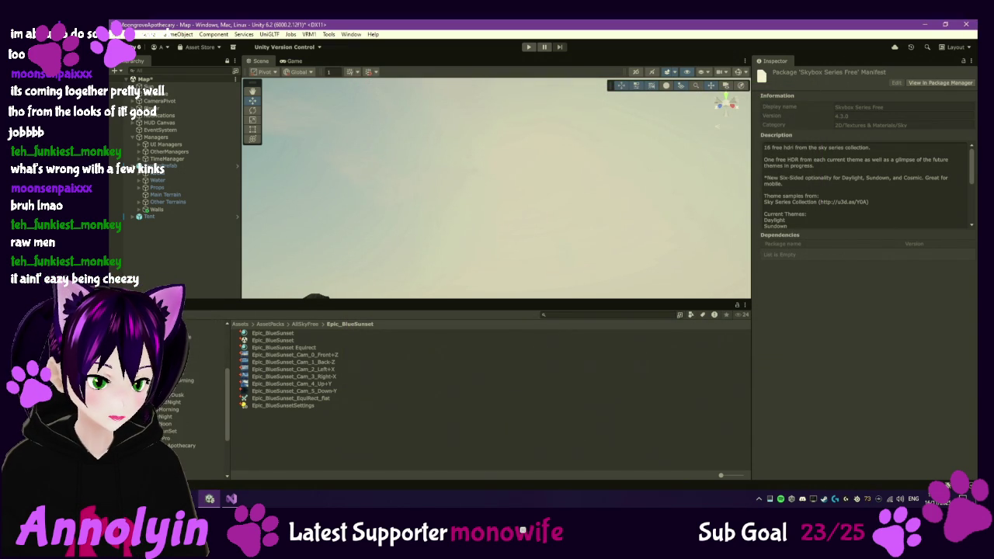
scroll(198, 396, down, 5)
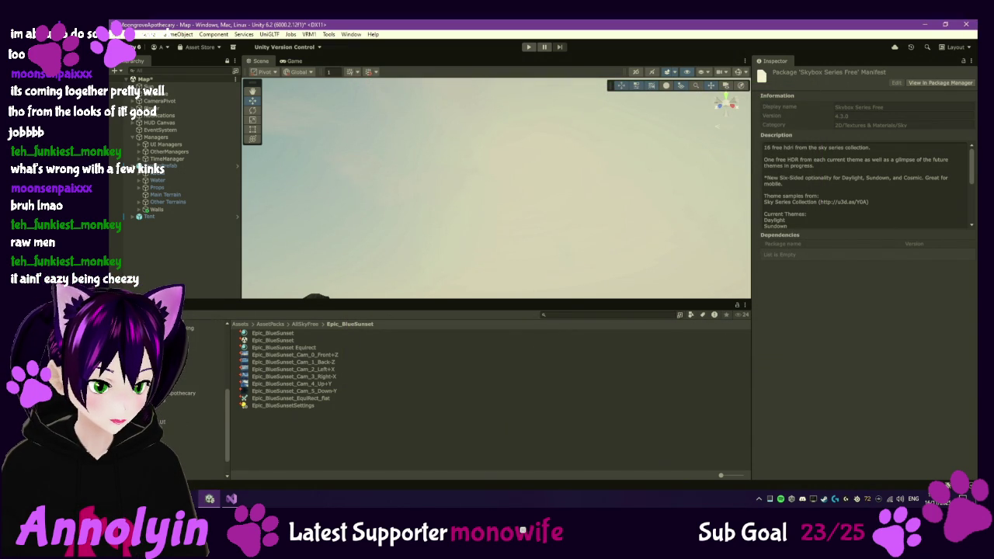
scroll(198, 396, up, 3)
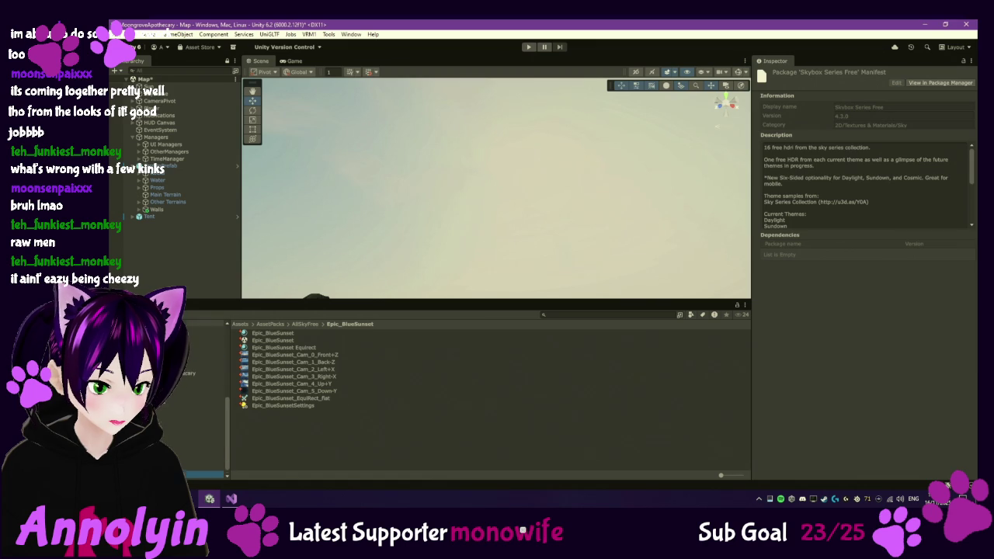
scroll(198, 396, up, 3)
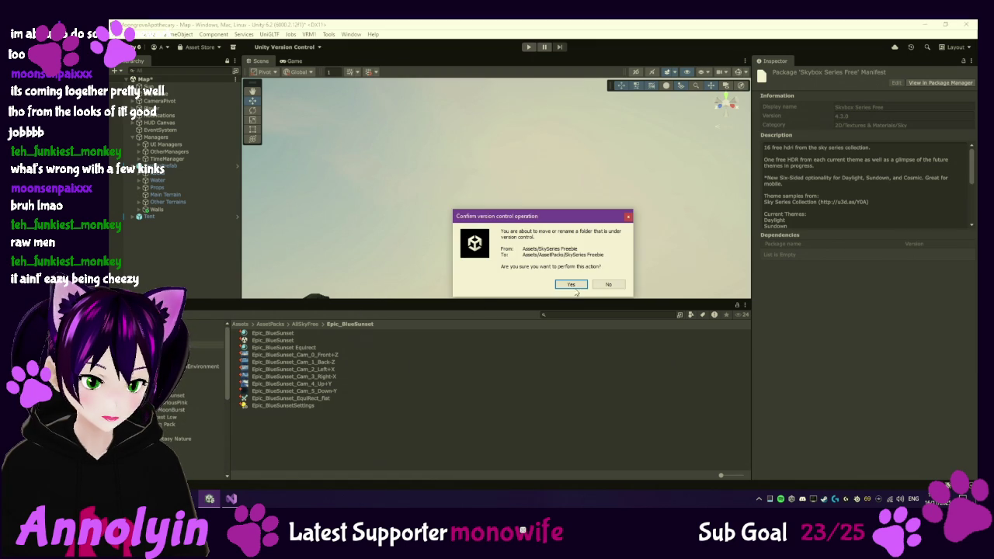
click(567, 282)
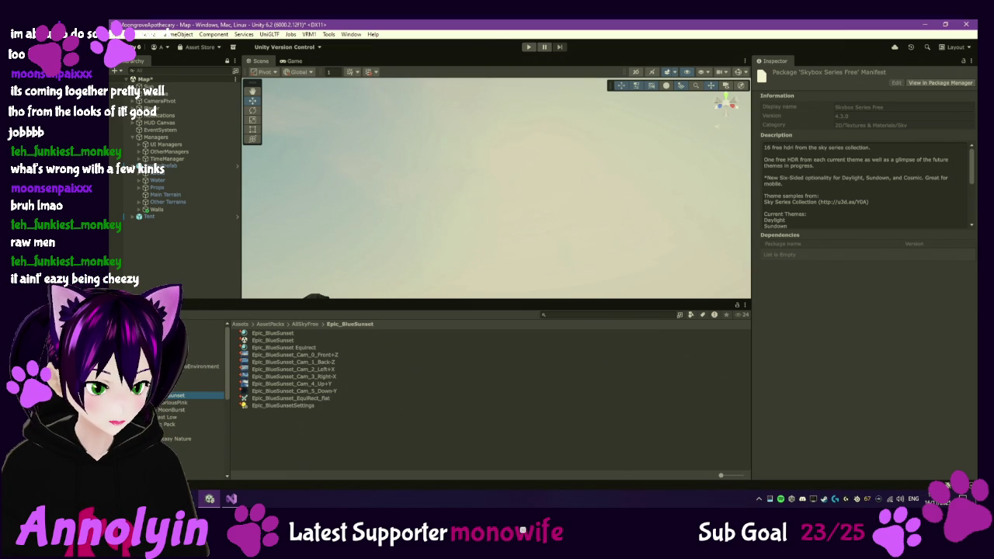
scroll(158, 417, down, 3)
scroll(171, 428, down, 3)
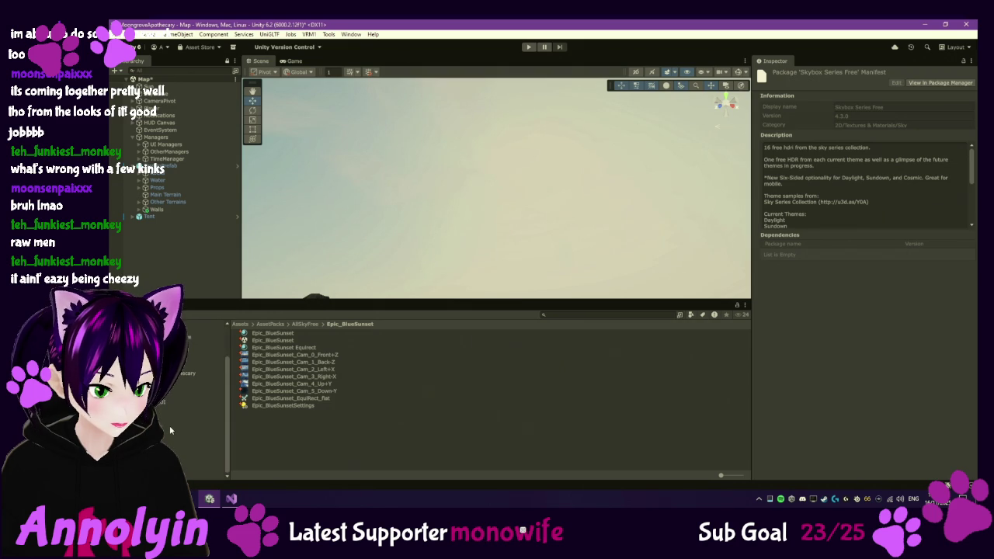
click(203, 359)
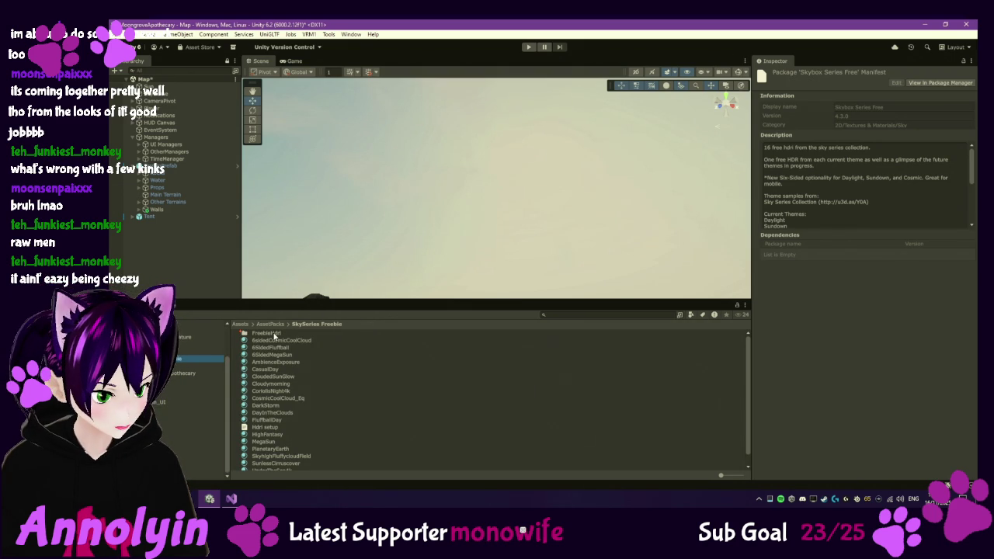
Step: Open FreebieHdri and inspect AmbienceExposure4k, CoriolisNight4k and Cloudymorning4k, then select SkyDome
double_click(275, 334)
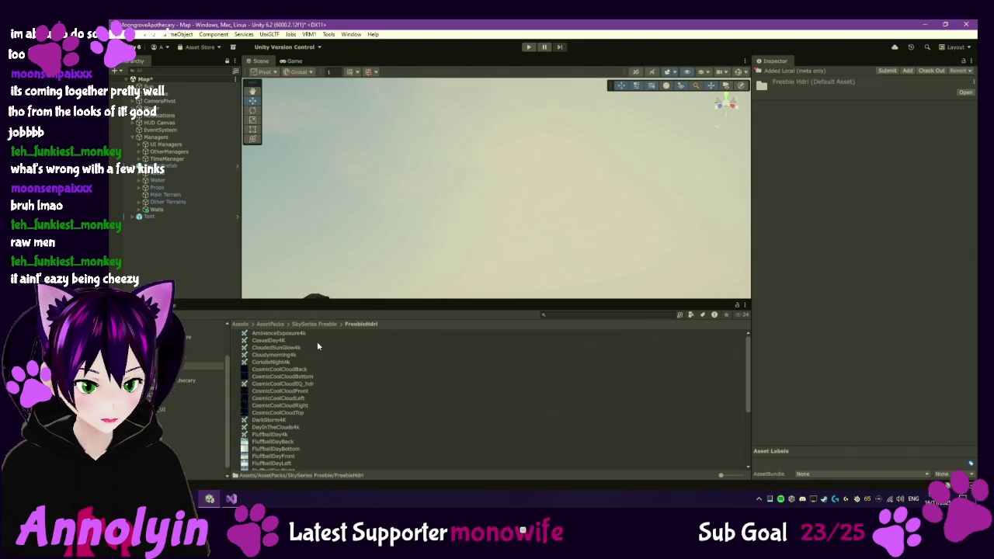
click(299, 335)
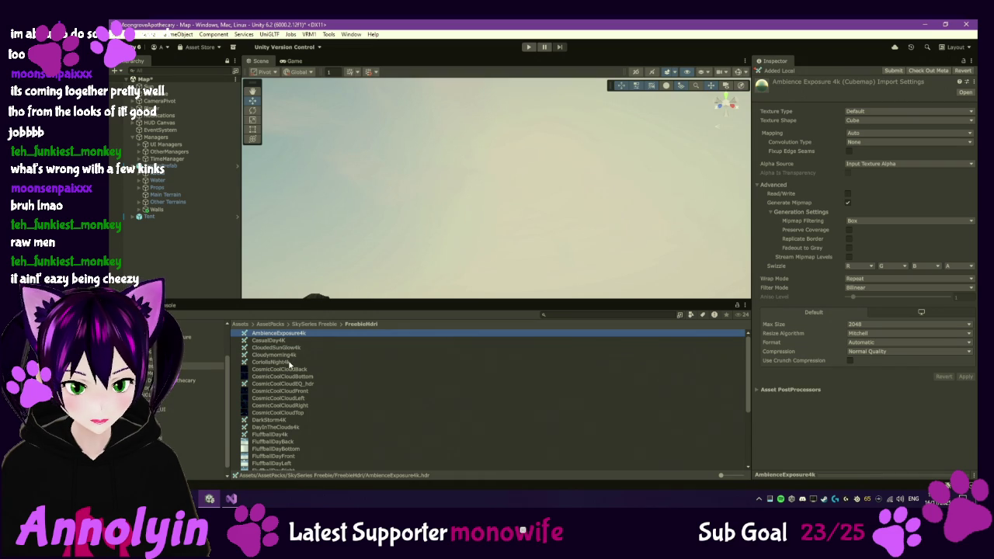
click(287, 362)
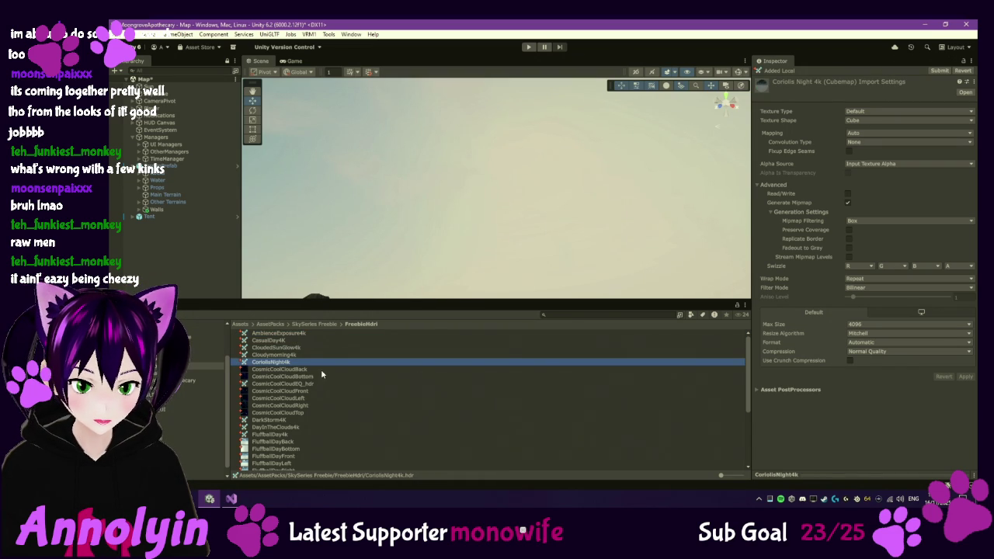
scroll(354, 376, down, 1)
scroll(354, 378, down, 2)
scroll(352, 378, down, 1)
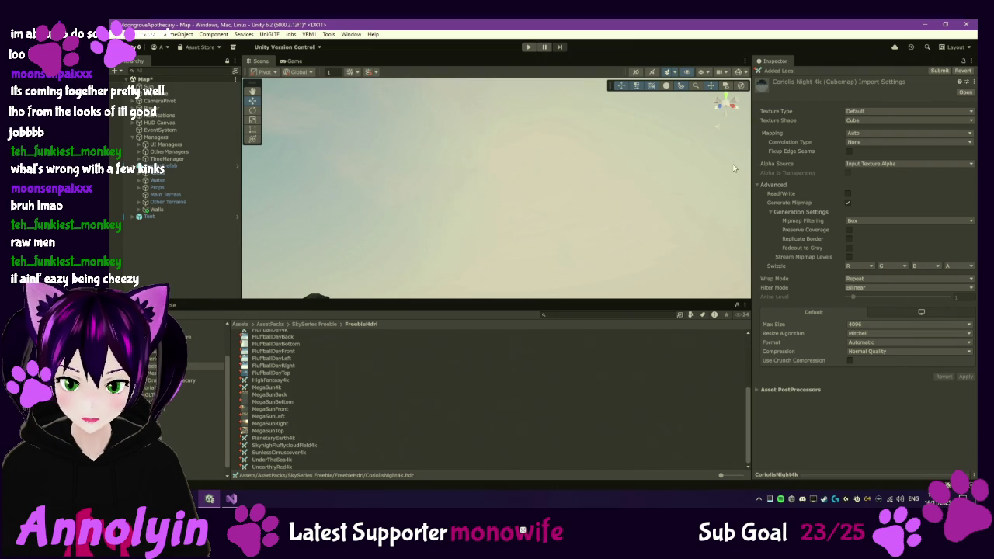
scroll(311, 360, up, 4)
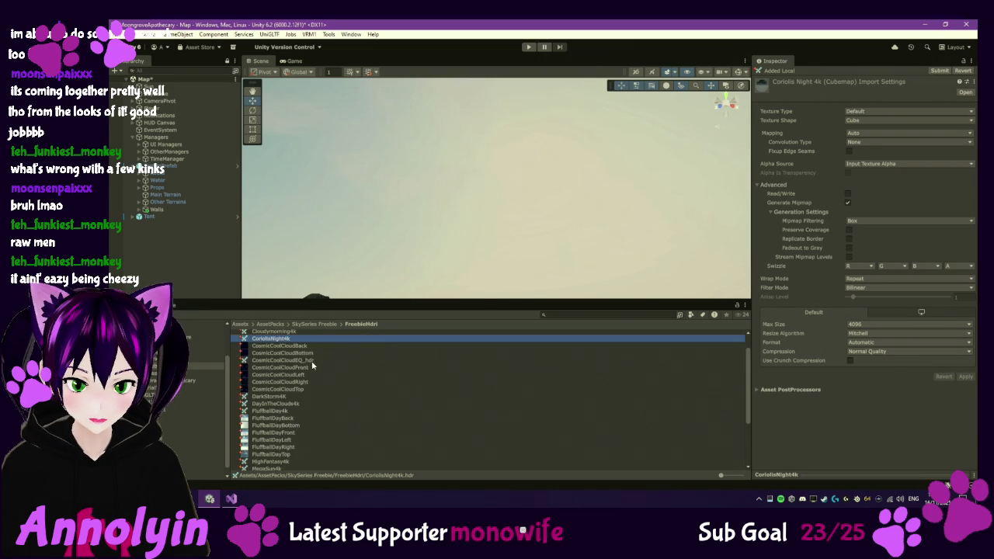
click(279, 355)
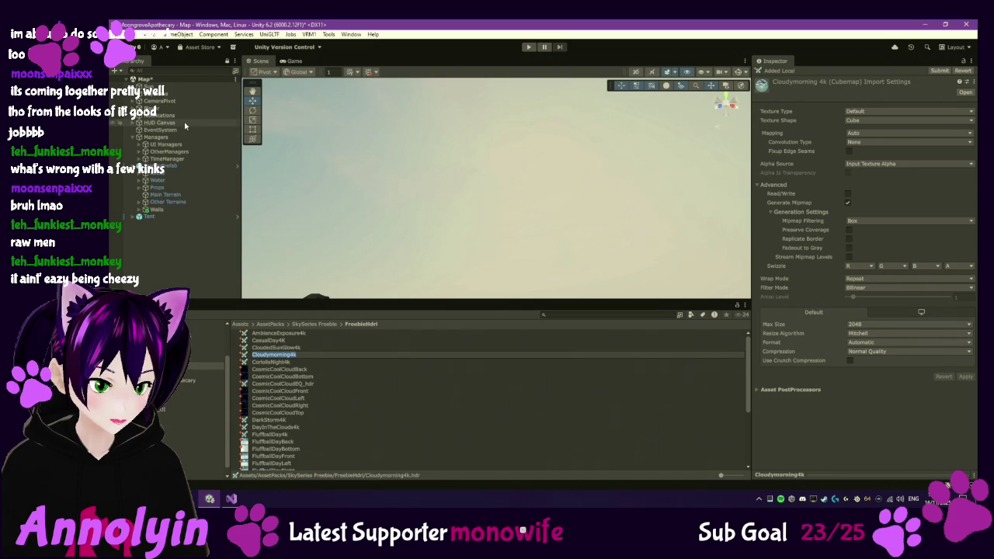
click(164, 93)
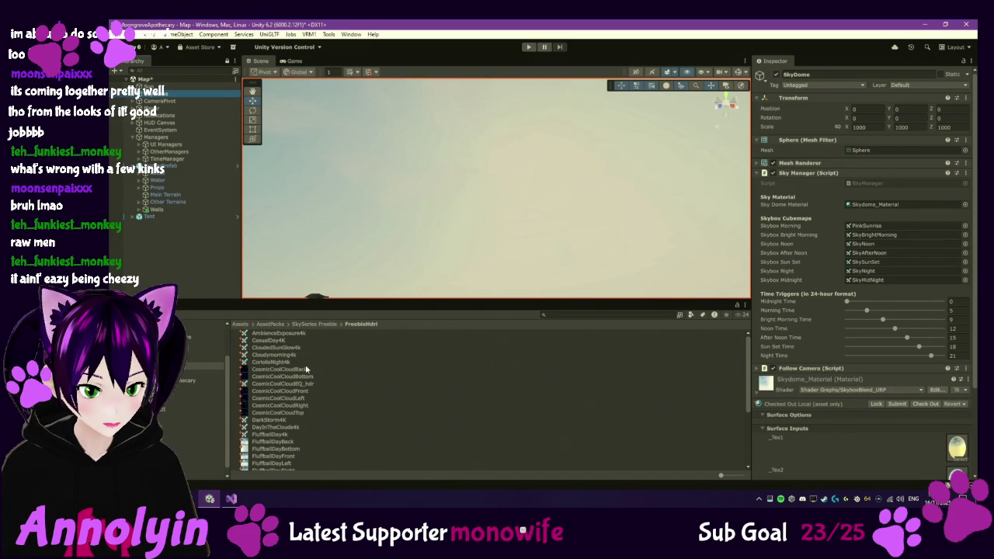
Step: Try assigning Cloudymorning4k to a skybox slot, then inspect CloudedSunGlow4k and CosmicCoolCloudBack
drag(281, 354, 893, 250)
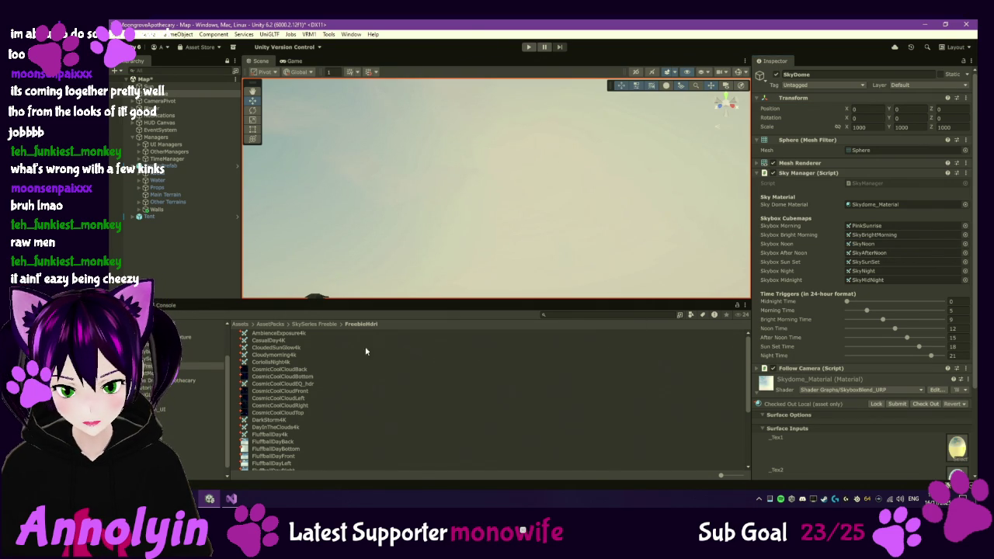
click(290, 347)
click(285, 370)
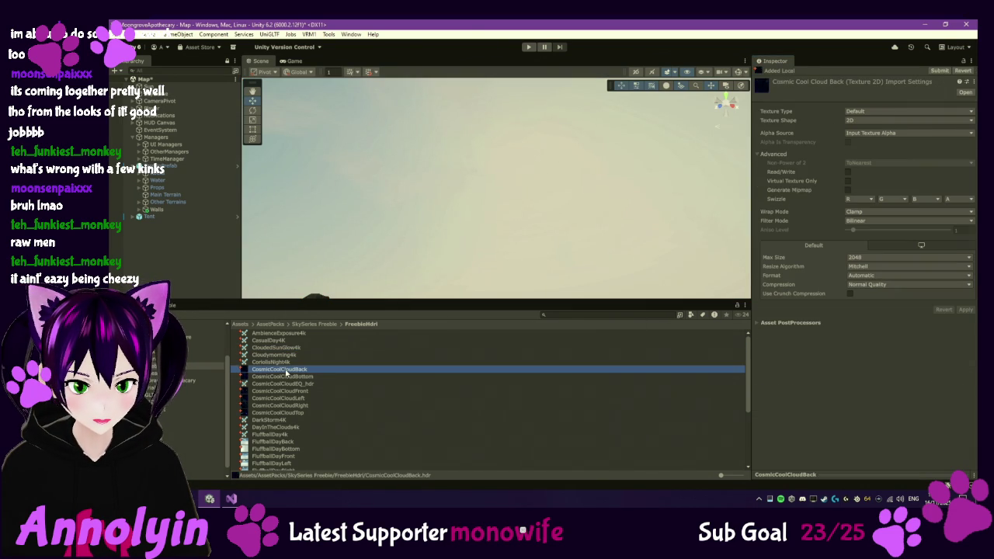
Step: Inspect FluffballDayRight and try opening its .hdr file outside Unity
scroll(284, 388, down, 3)
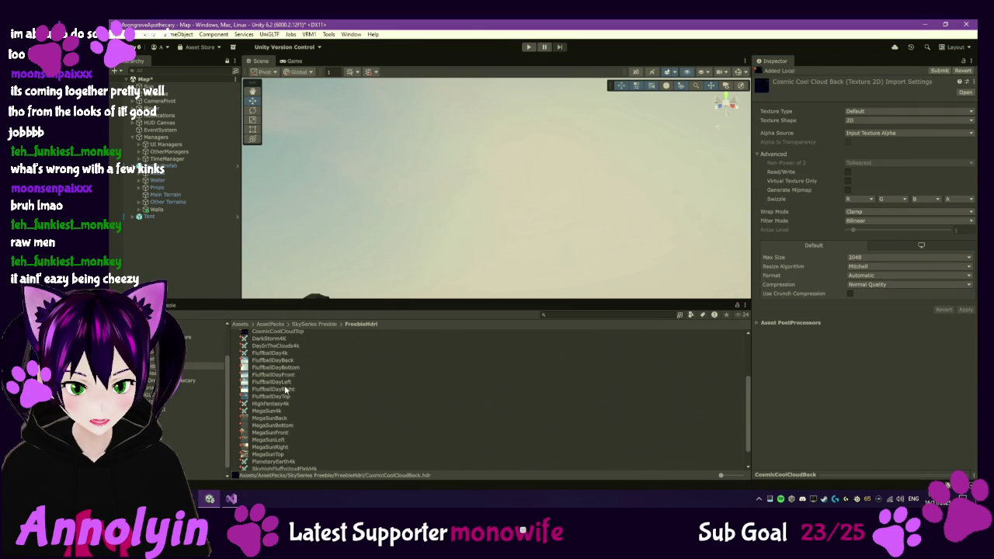
click(276, 389)
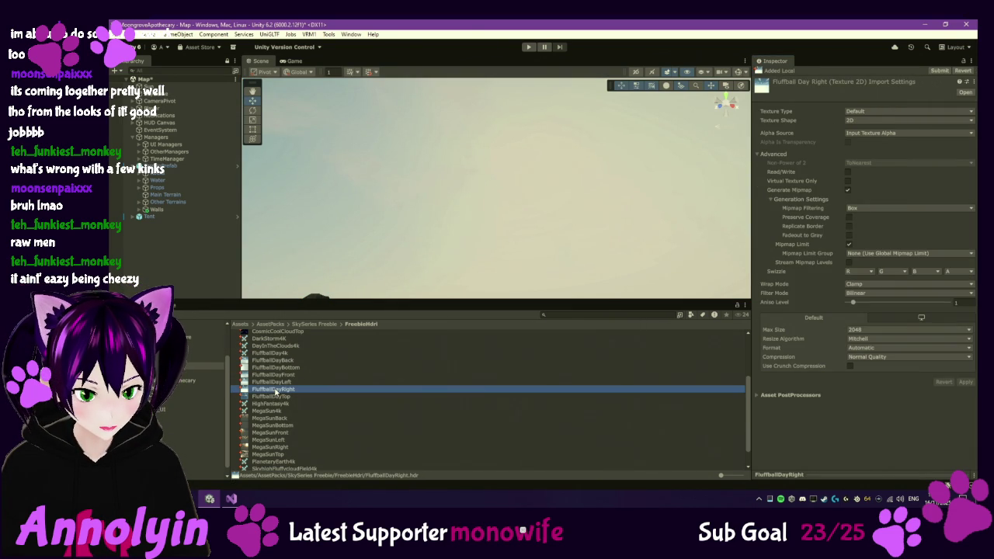
double_click(276, 390)
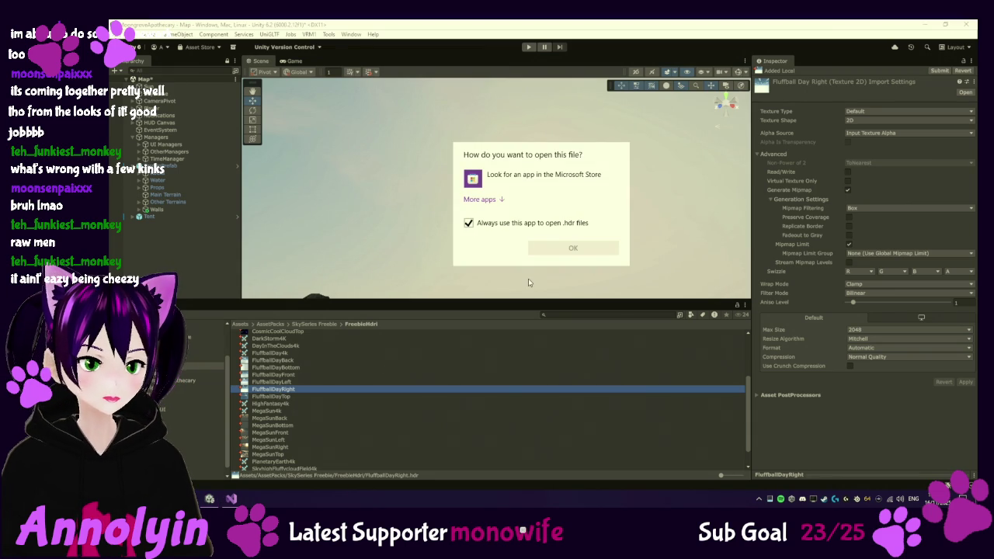
Step: Dismiss the open-with prompt, go back to SkySeries Freebie, and switch to the Chrome store page
click(308, 391)
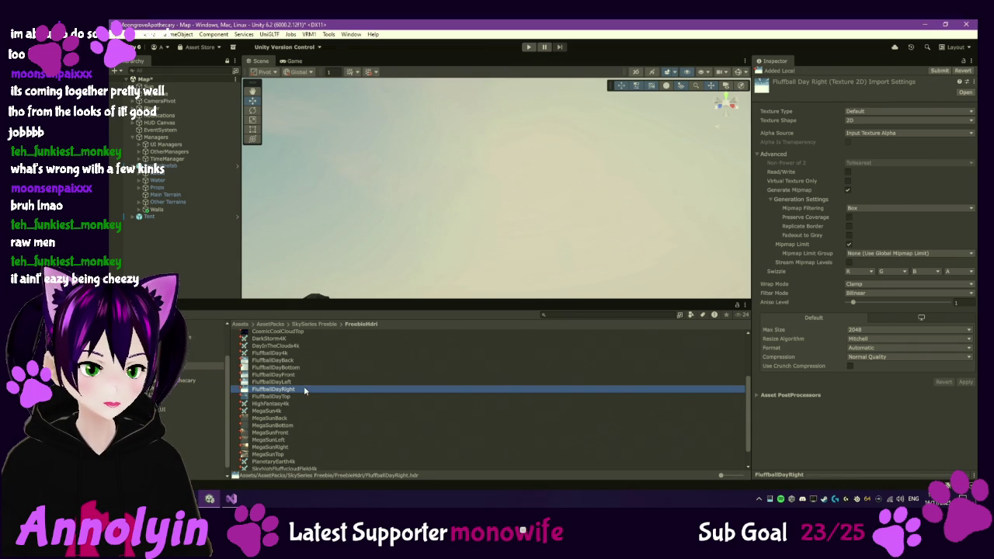
scroll(291, 393, down, 1)
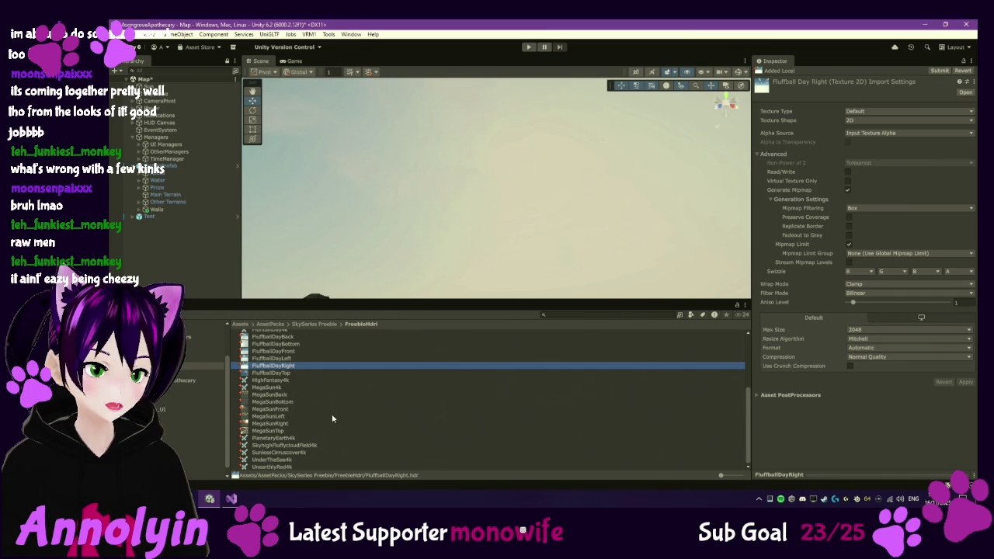
scroll(328, 423, up, 5)
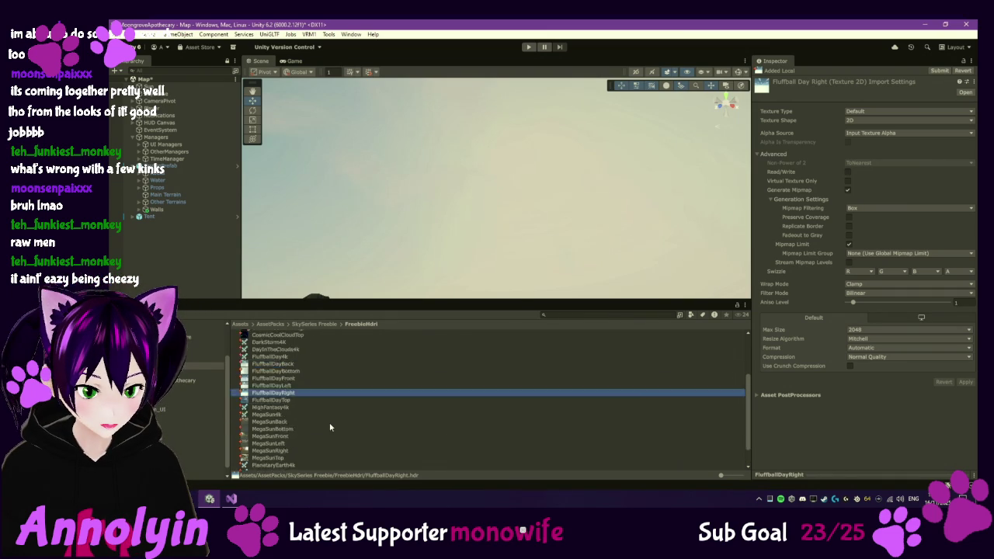
click(324, 324)
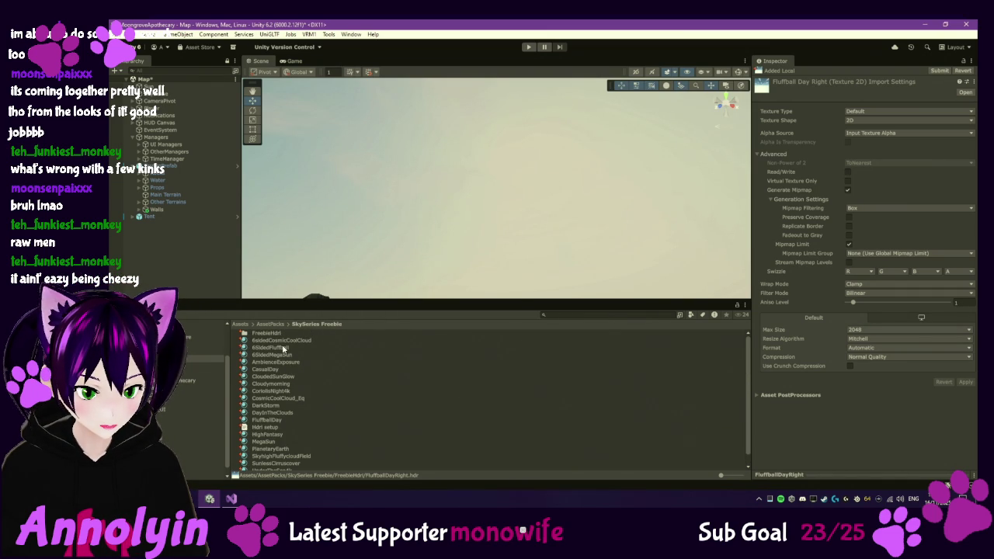
scroll(300, 368, down, 1)
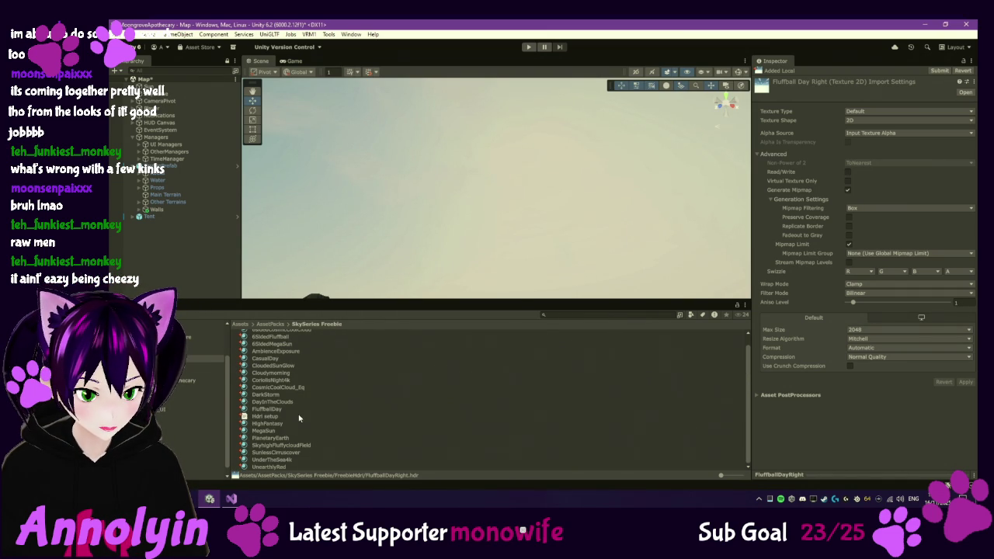
key(alt+Tab)
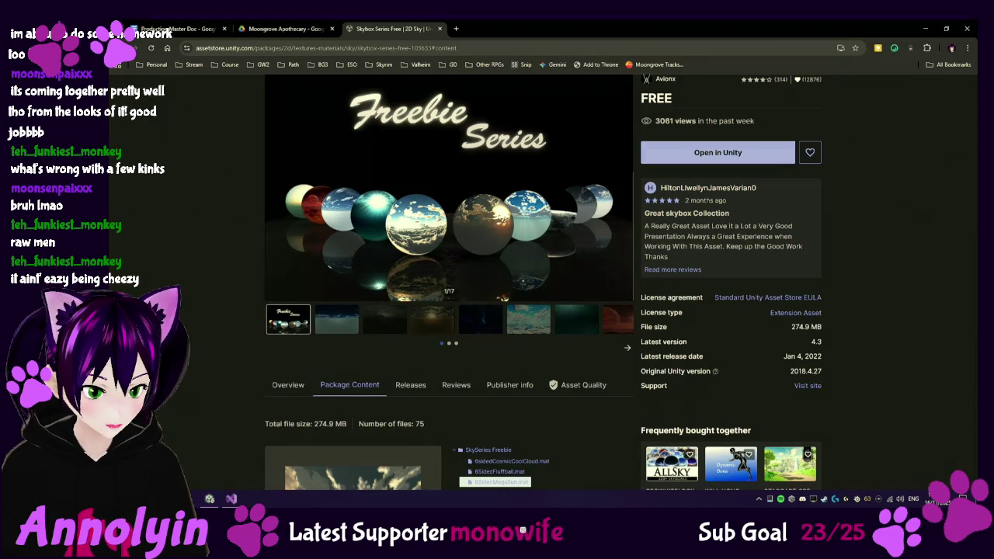
Step: Browse the second, dark-cloud, golden-cloud and blue-nebula skybox previews in the store gallery
click(346, 330)
scroll(346, 330, down, 1)
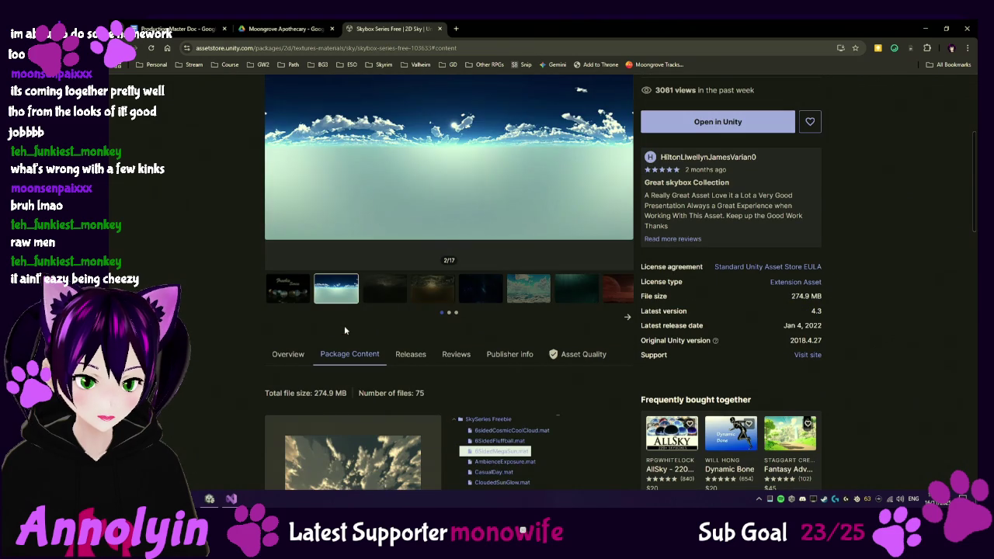
scroll(388, 325, up, 2)
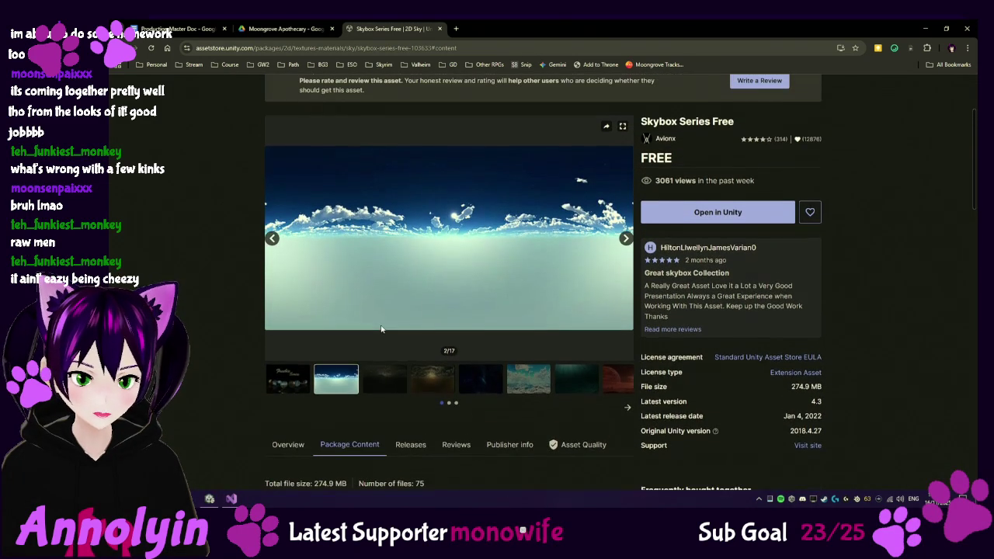
scroll(373, 345, down, 1)
click(382, 341)
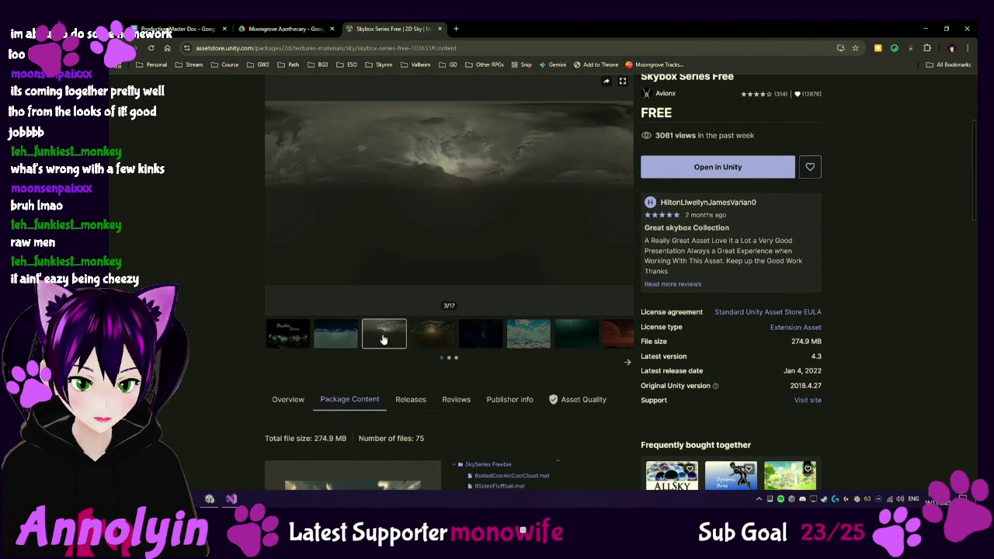
click(444, 340)
click(487, 340)
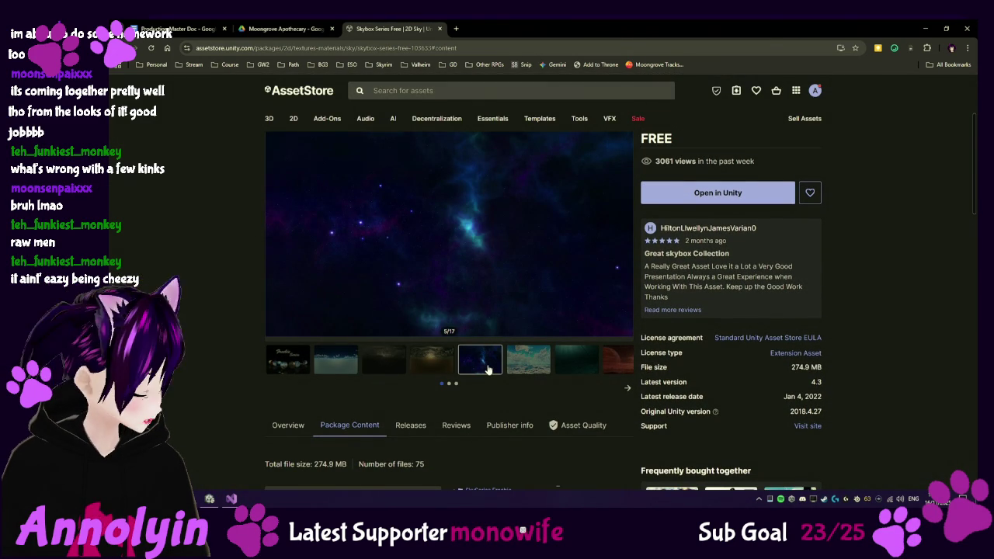
scroll(487, 369, down, 1)
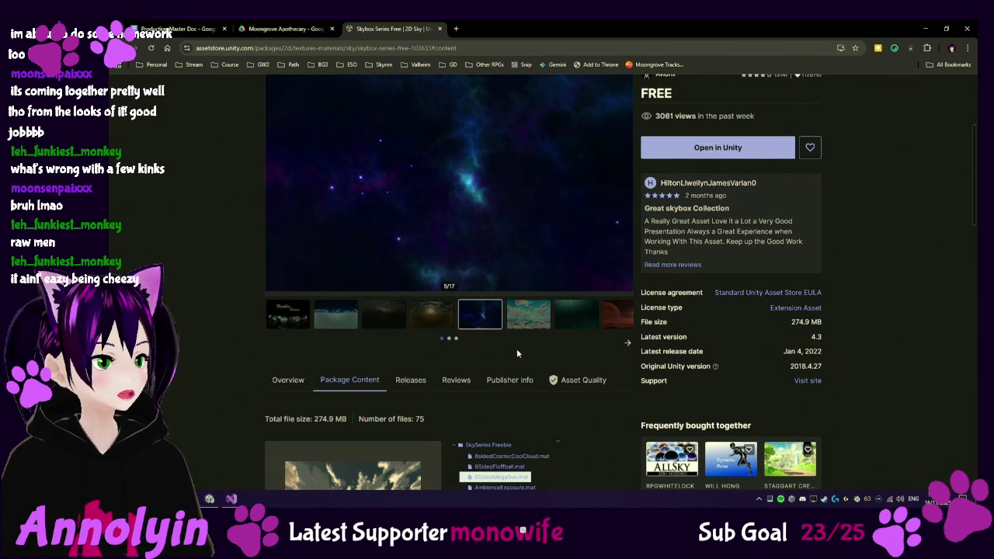
scroll(512, 352, down, 1)
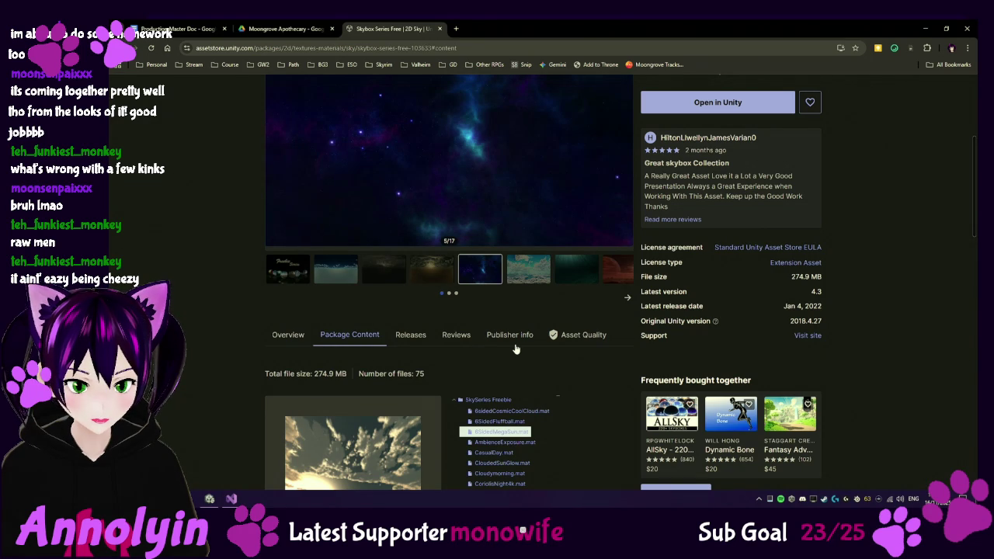
Step: View the third through seventh skybox preview images in the store gallery
click(396, 276)
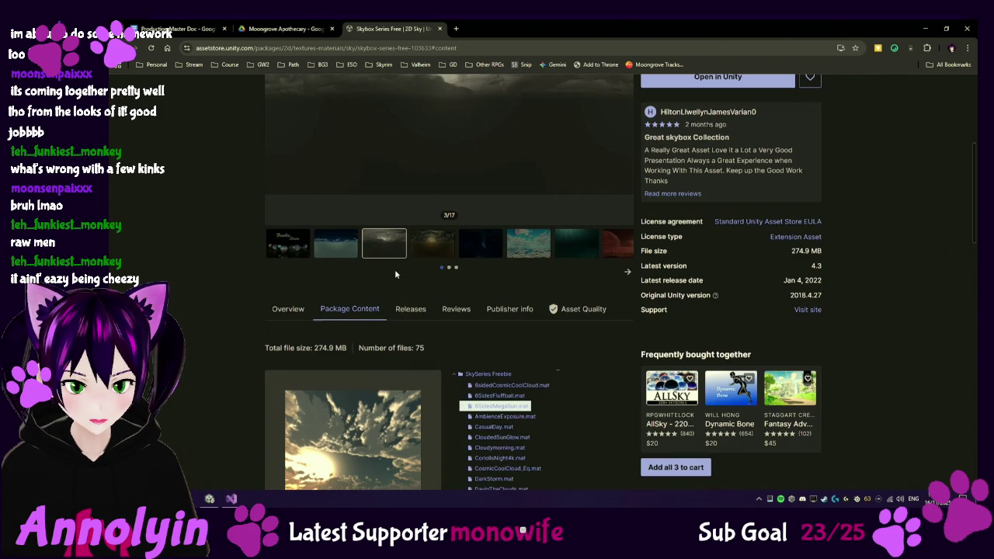
click(440, 254)
click(487, 251)
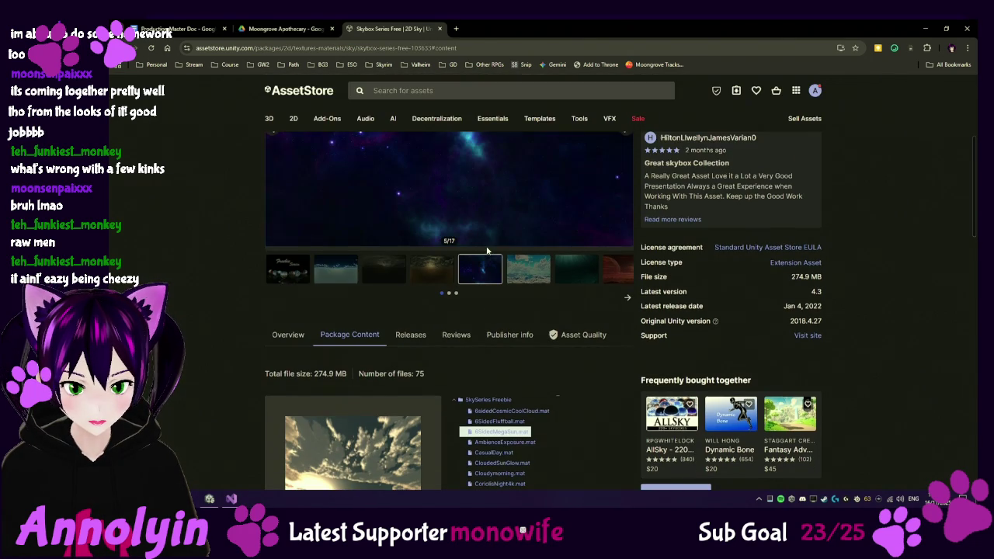
click(525, 271)
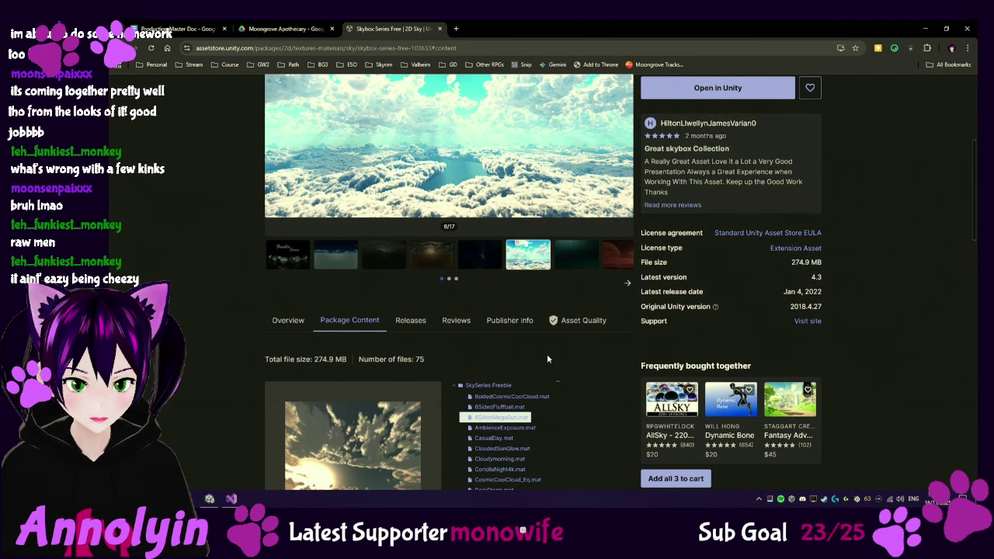
scroll(547, 353, down, 1)
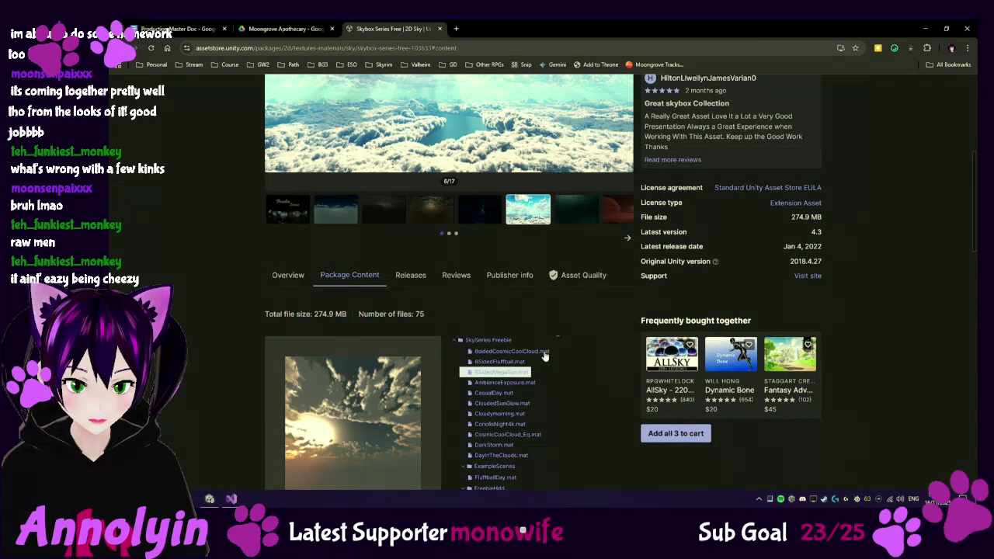
click(572, 221)
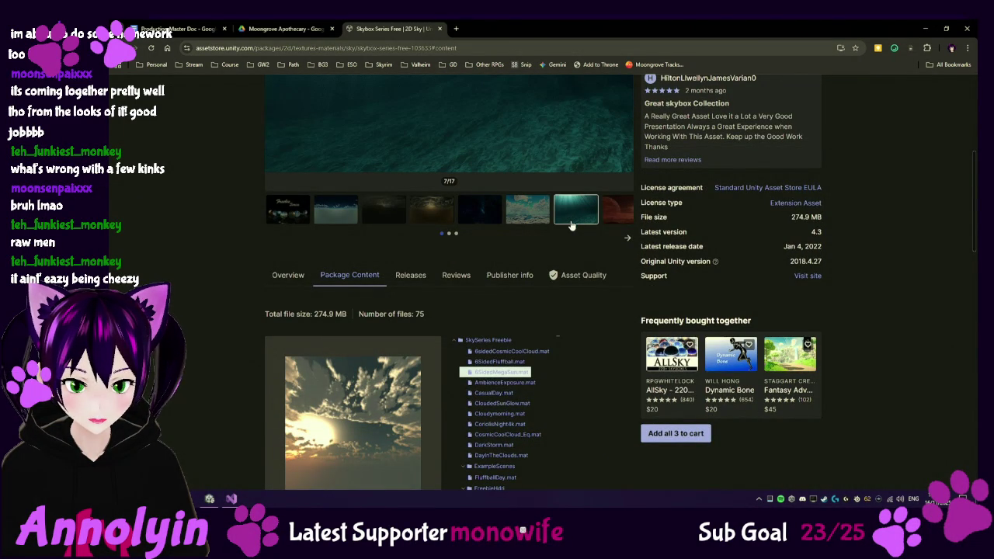
scroll(583, 348, down, 2)
scroll(584, 347, down, 1)
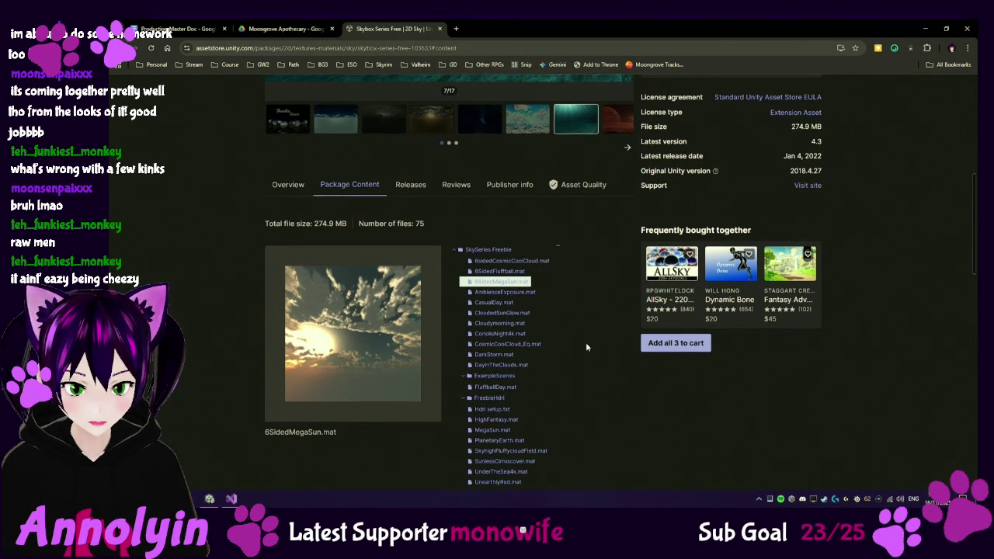
scroll(579, 338, down, 2)
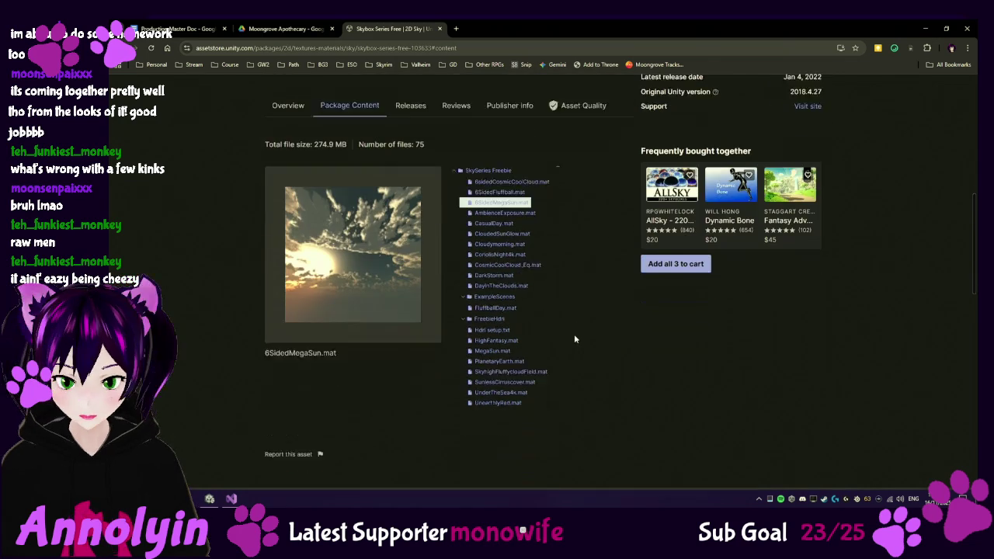
scroll(582, 330, up, 4)
scroll(592, 325, up, 1)
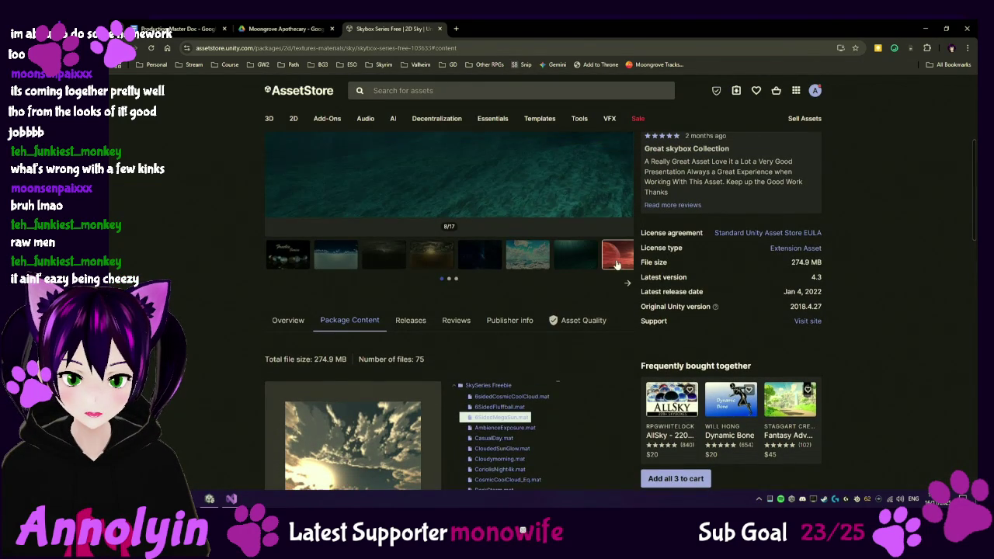
Step: View the red, blue-sky, sunset, earth and sea-of-clouds gallery previews
click(626, 283)
click(348, 268)
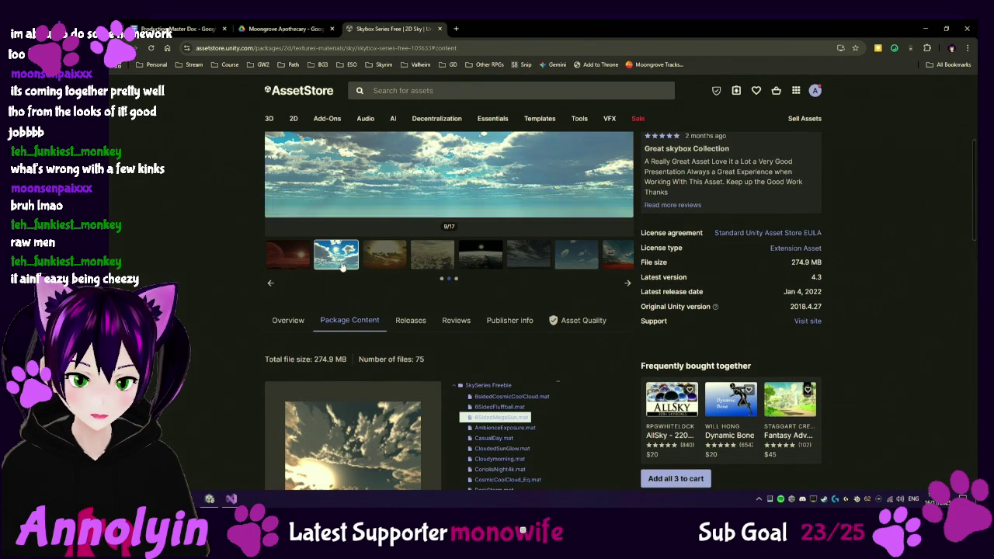
scroll(546, 309, up, 2)
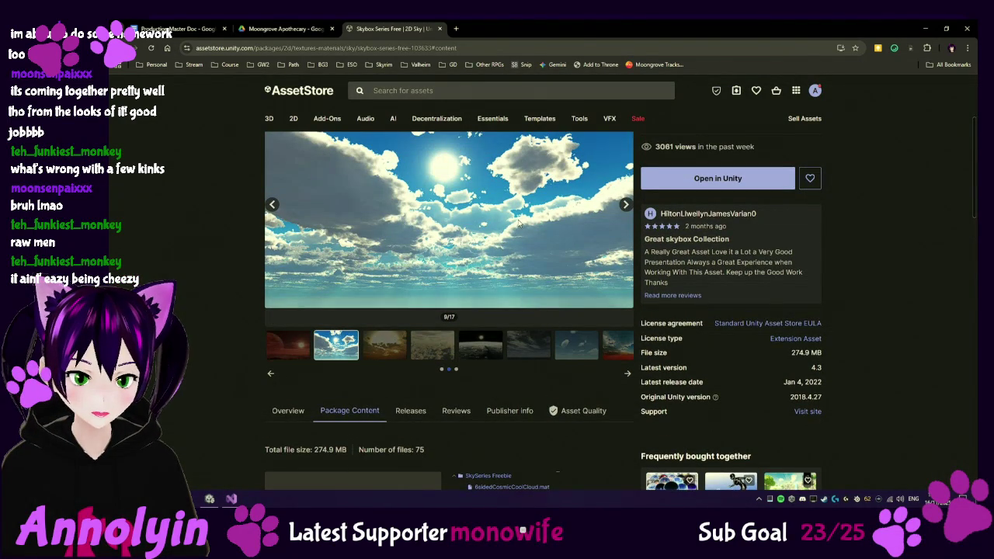
click(575, 345)
scroll(544, 248, up, 1)
scroll(539, 241, up, 1)
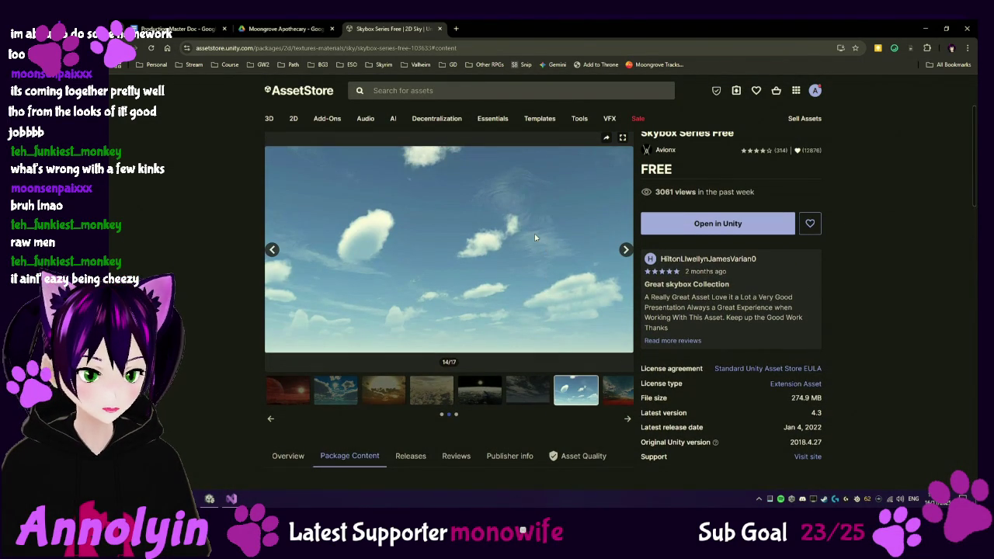
click(537, 399)
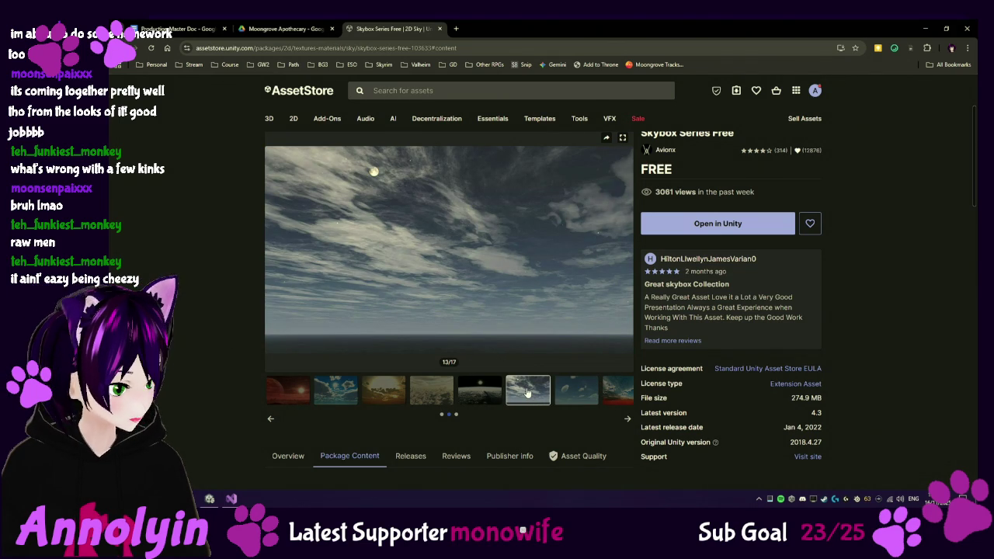
click(612, 398)
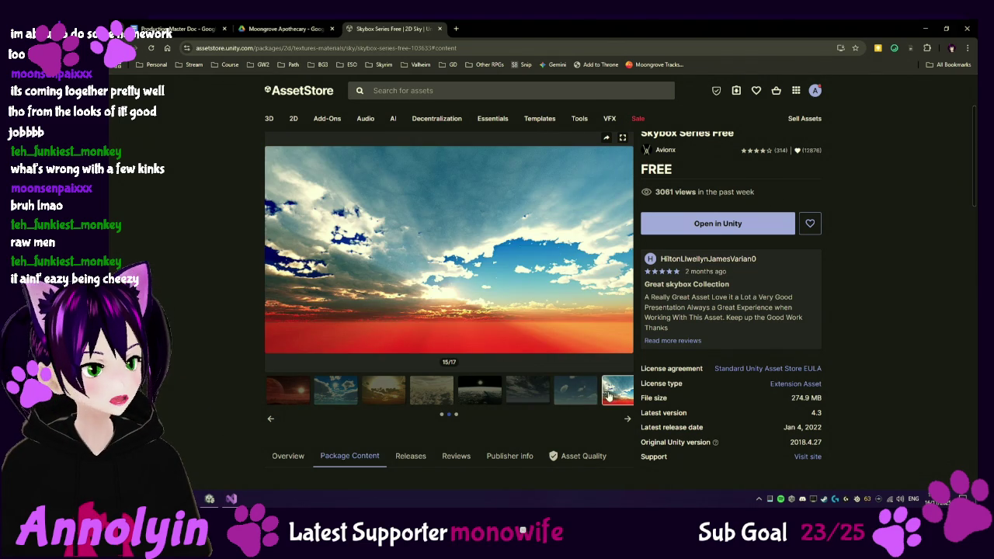
click(485, 400)
click(436, 397)
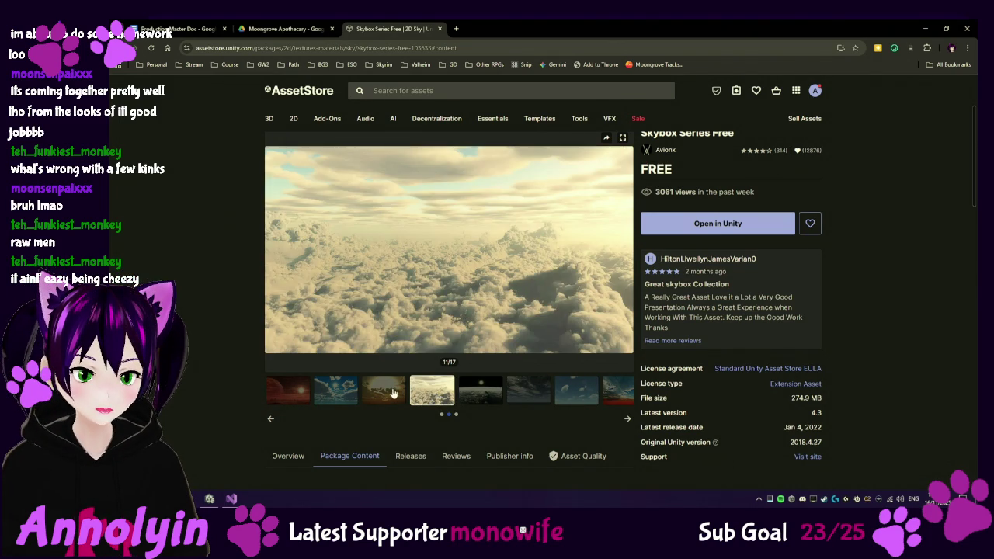
click(387, 393)
click(347, 390)
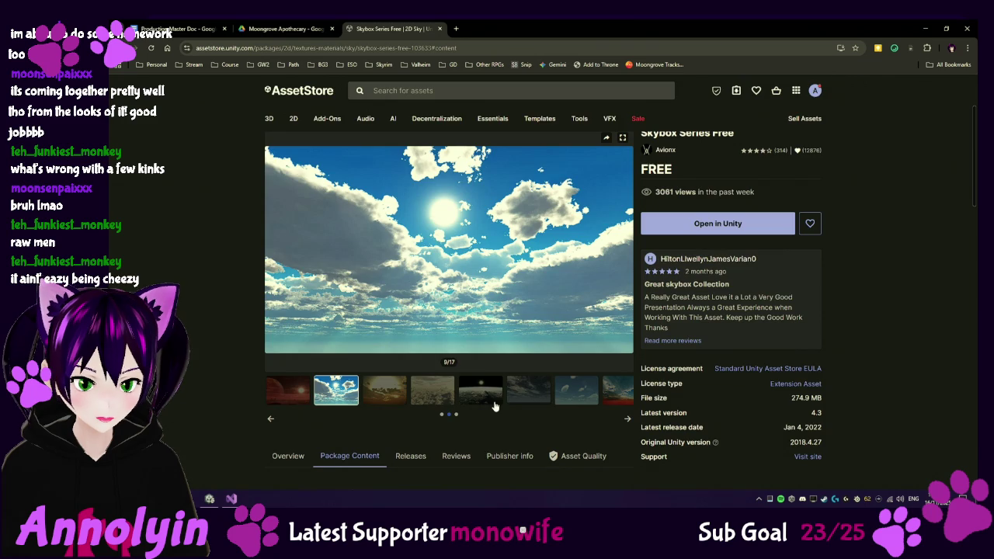
Step: Switch back from the browser to the Unity editor
scroll(537, 402, down, 5)
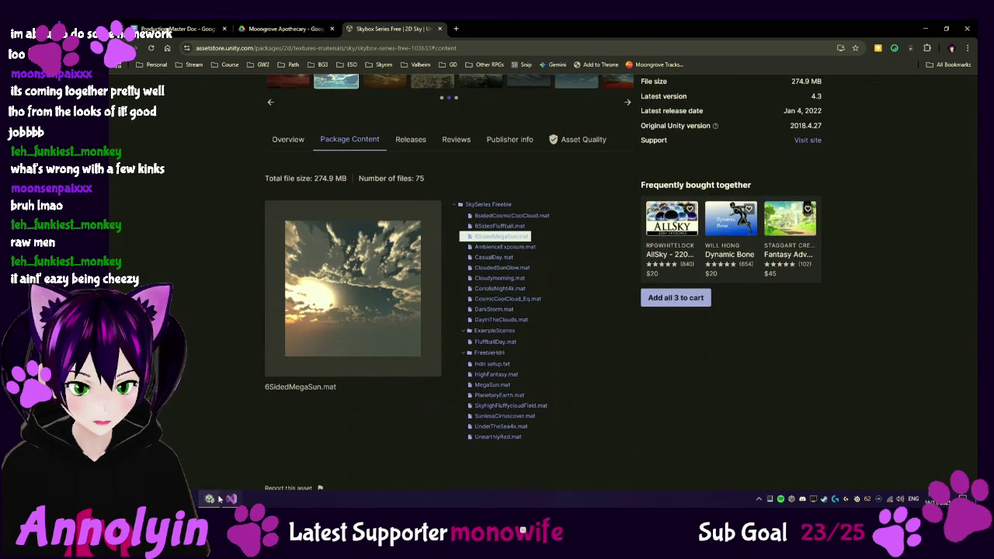
click(210, 499)
scroll(291, 365, up, 1)
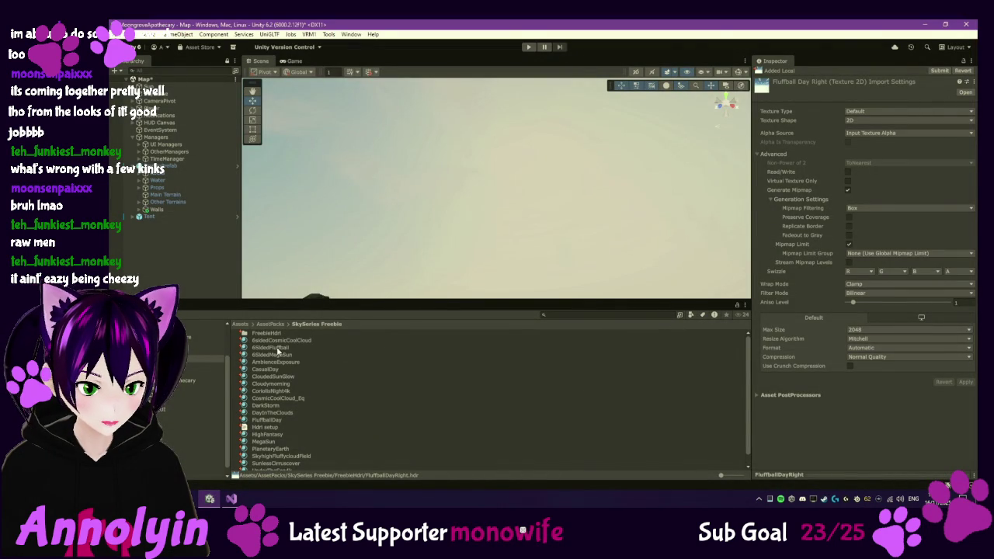
Step: Preview the SkySeries sky materials from 6sidedCosmicCoolCloud down to Cloudymorning
click(276, 341)
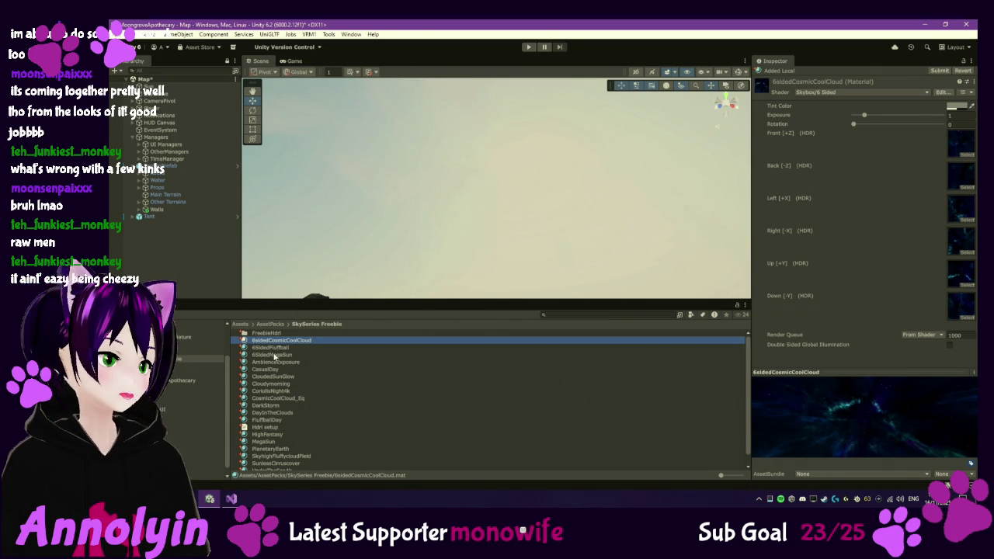
click(274, 351)
click(279, 356)
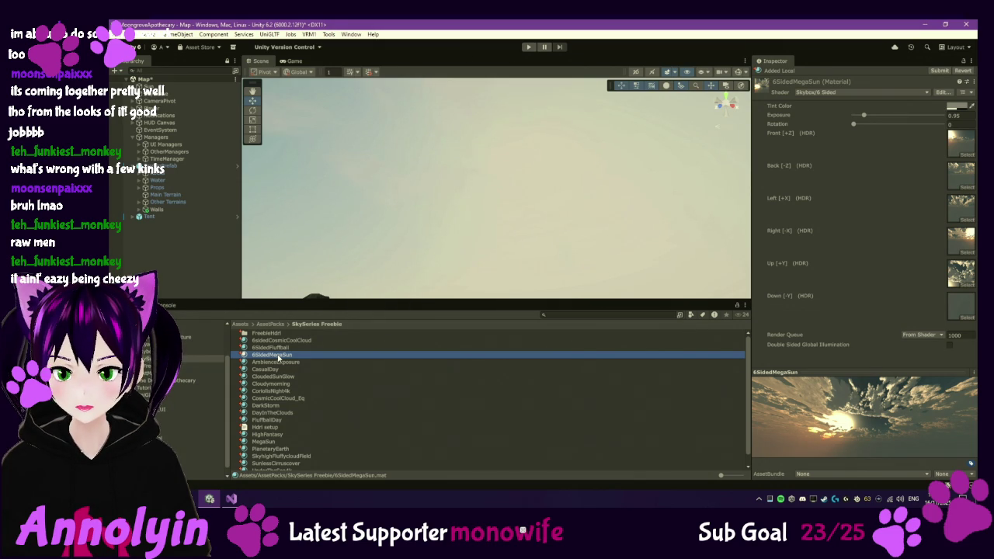
click(277, 363)
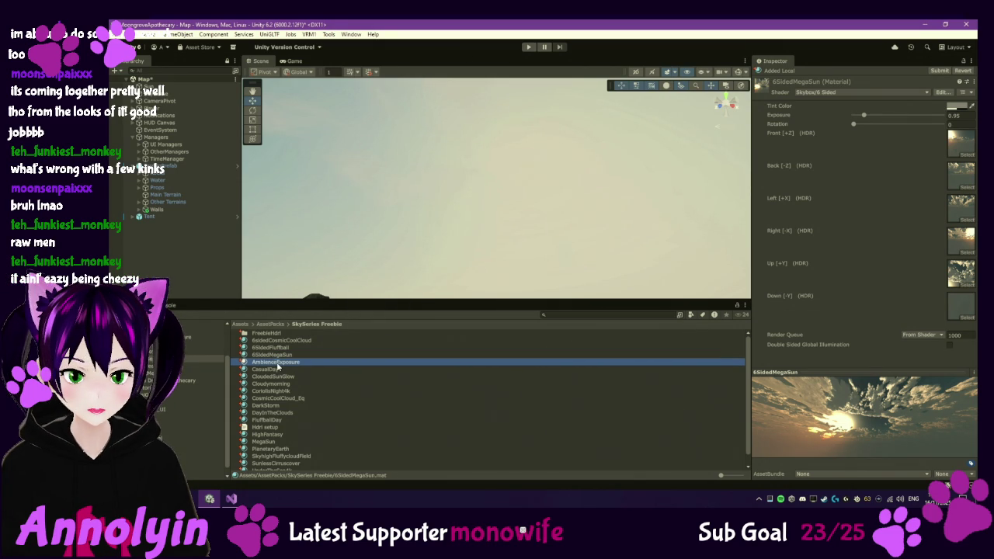
click(272, 371)
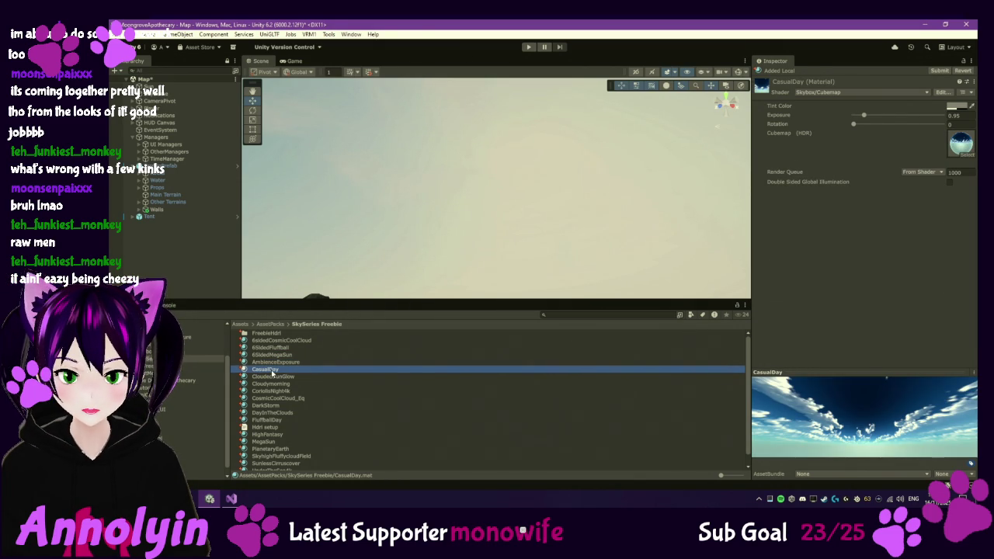
click(278, 378)
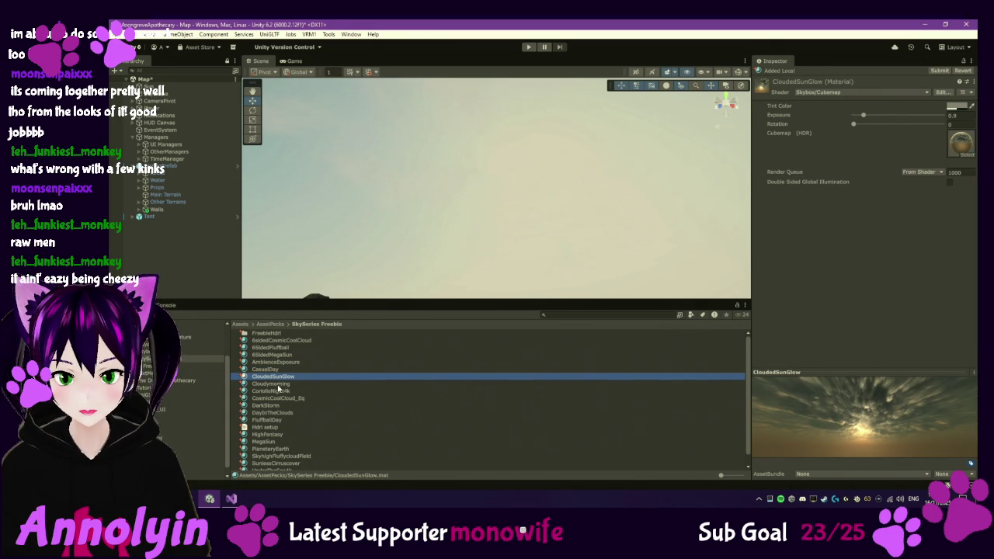
click(277, 386)
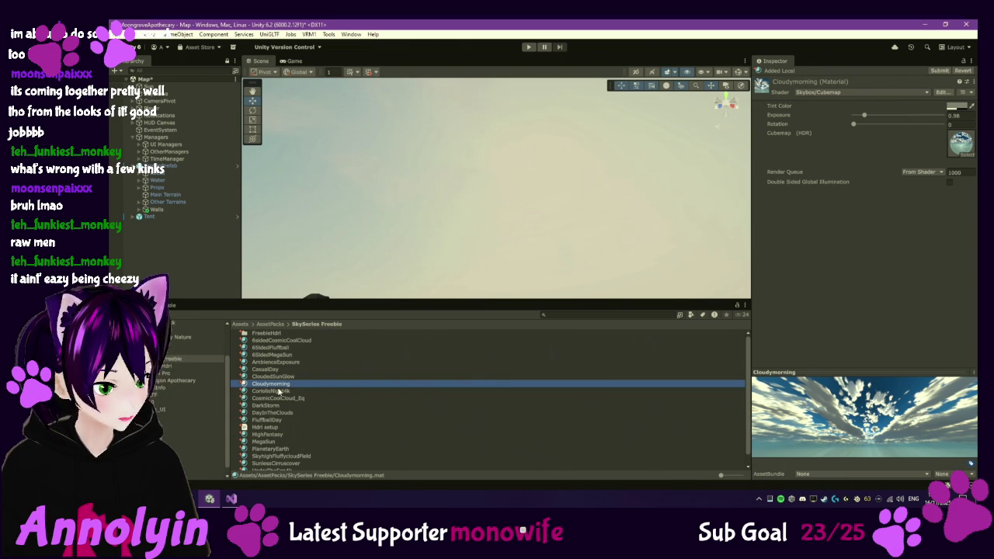
Step: Choose CosmicCoolCloud_Eq, locate its CosmicCoolCloudEQ_hdr cubemap, and select SkyDome
key(Down)
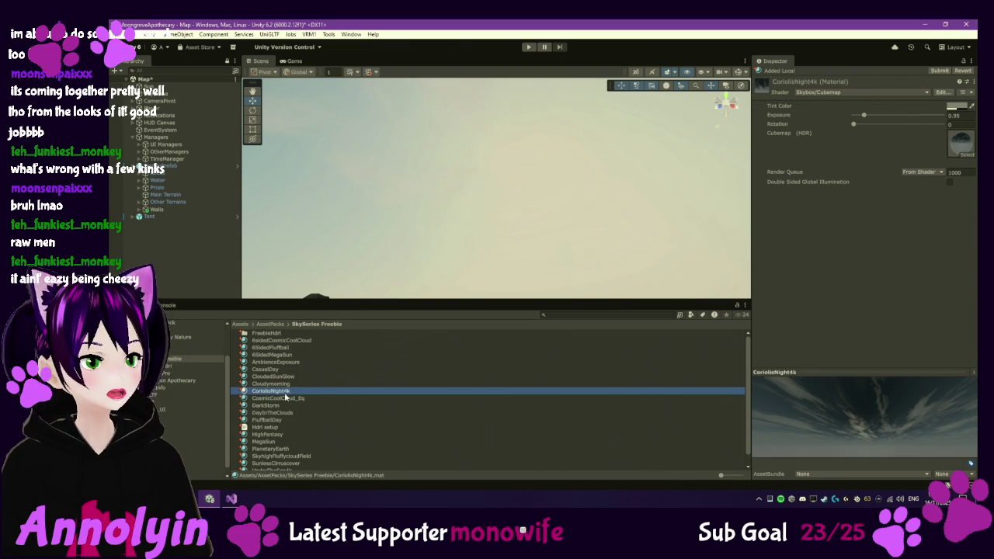
key(Down)
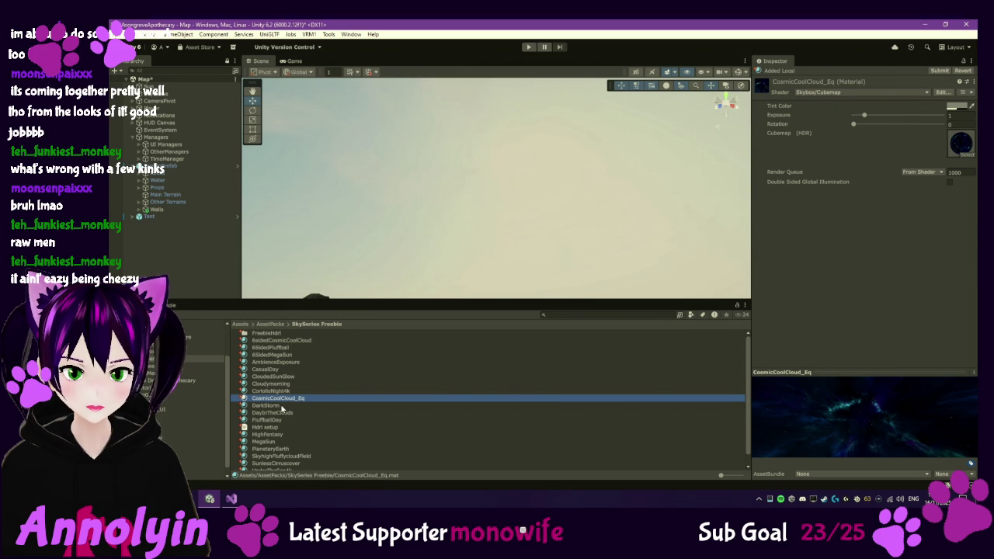
click(961, 148)
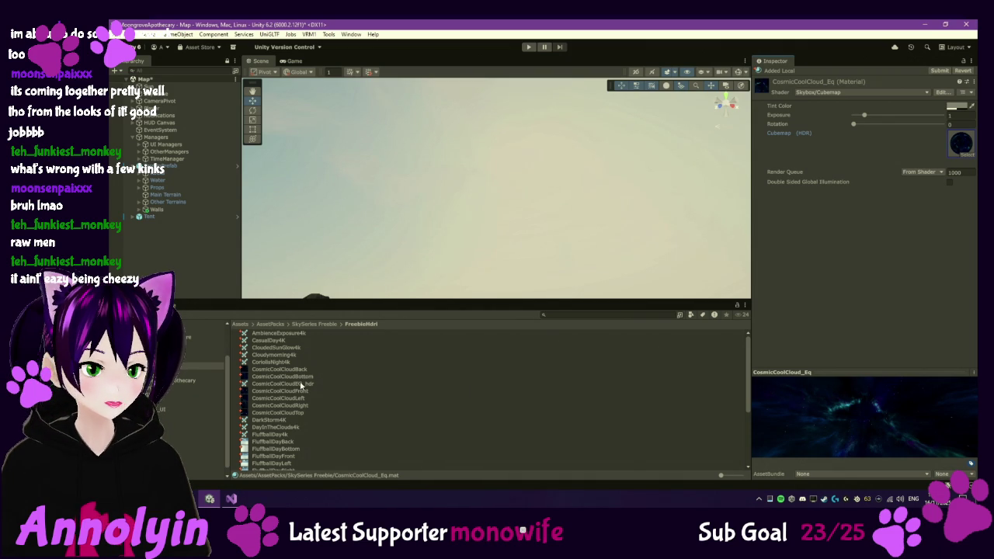
click(163, 94)
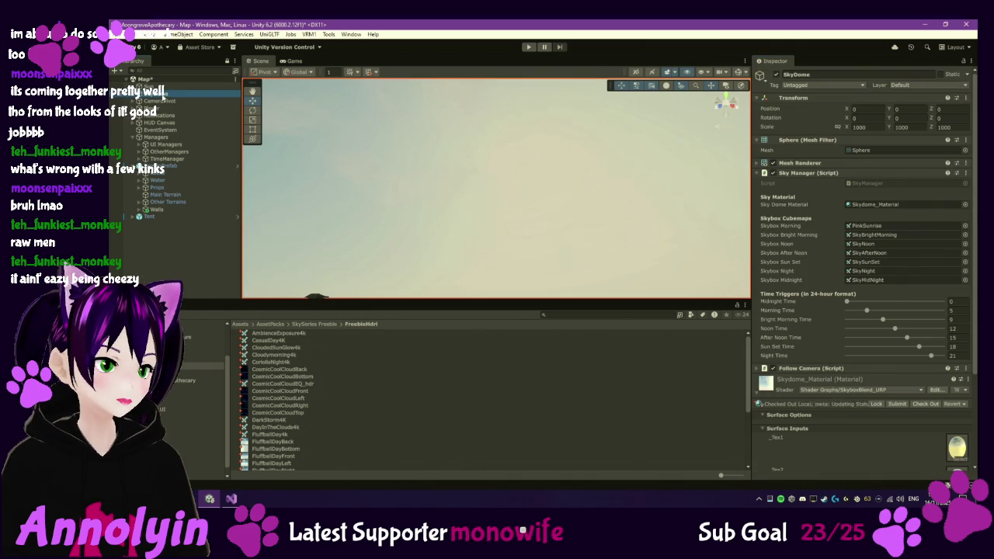
Step: Assign CosmicCoolCloudEQ_hdr to the Sky Manager's Skybox Midnight slot
click(291, 385)
mouse_move(291, 385)
mouse_down()
mouse_move(819, 306)
mouse_move(861, 285)
mouse_up()
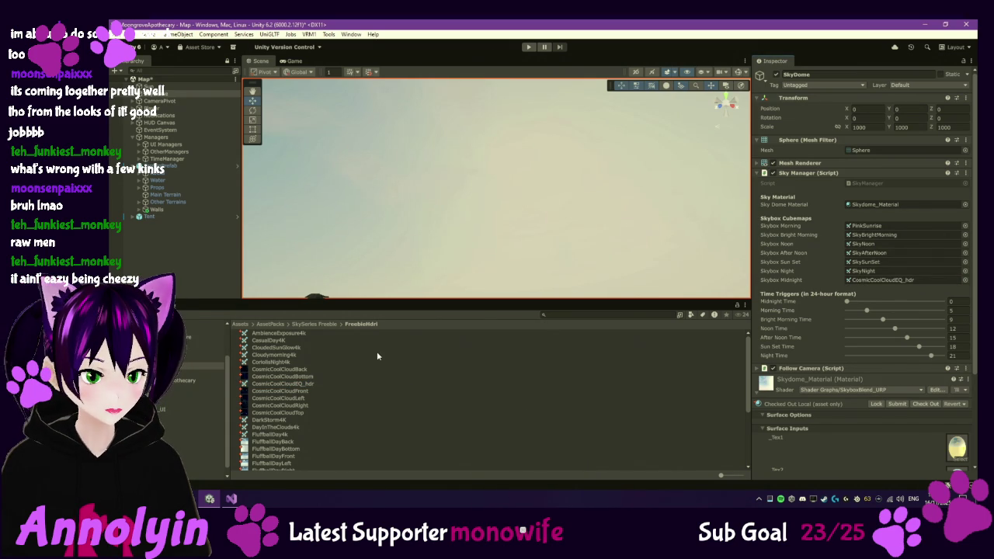
click(317, 325)
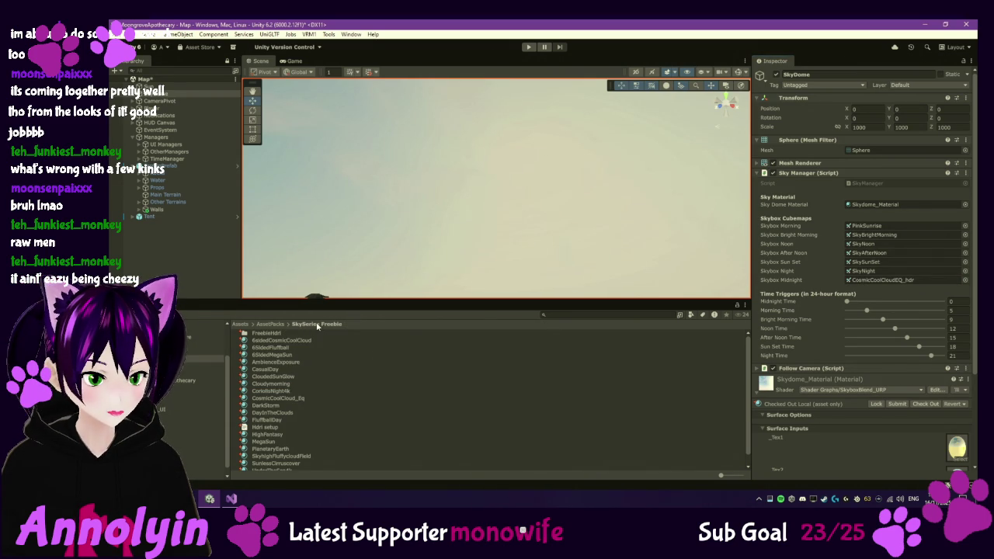
Step: Preview the DarkStorm through SkyhighFluffycloudField sky materials
click(278, 406)
click(277, 412)
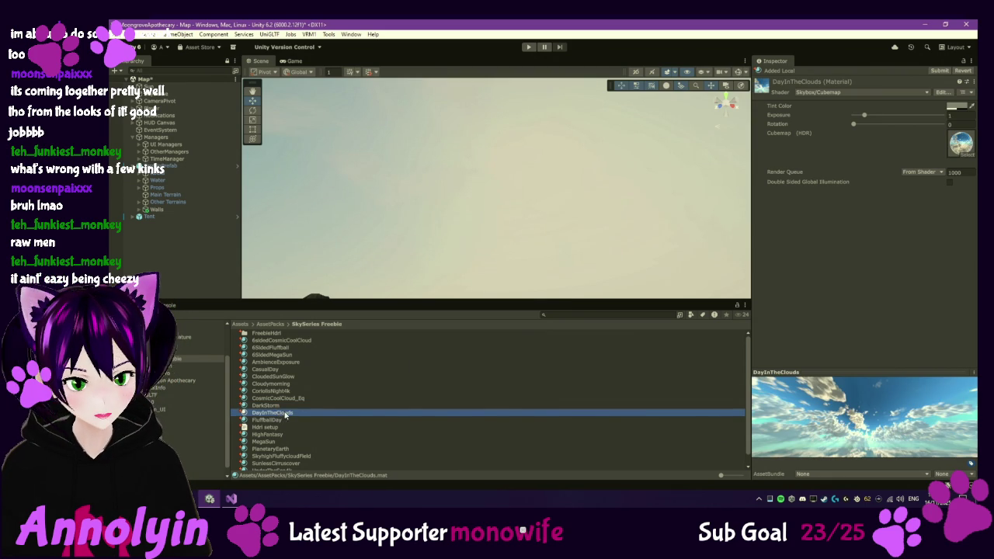
click(281, 419)
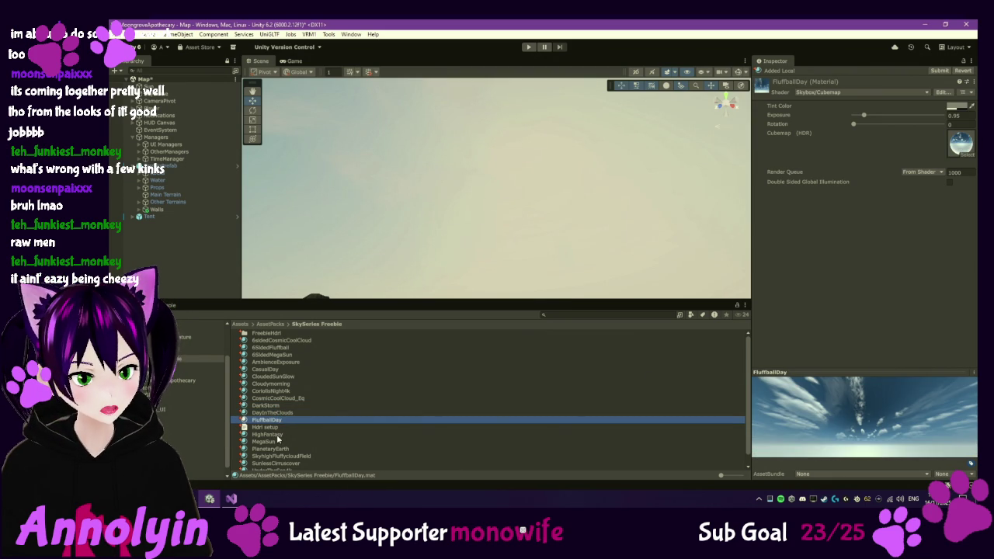
click(278, 438)
click(278, 441)
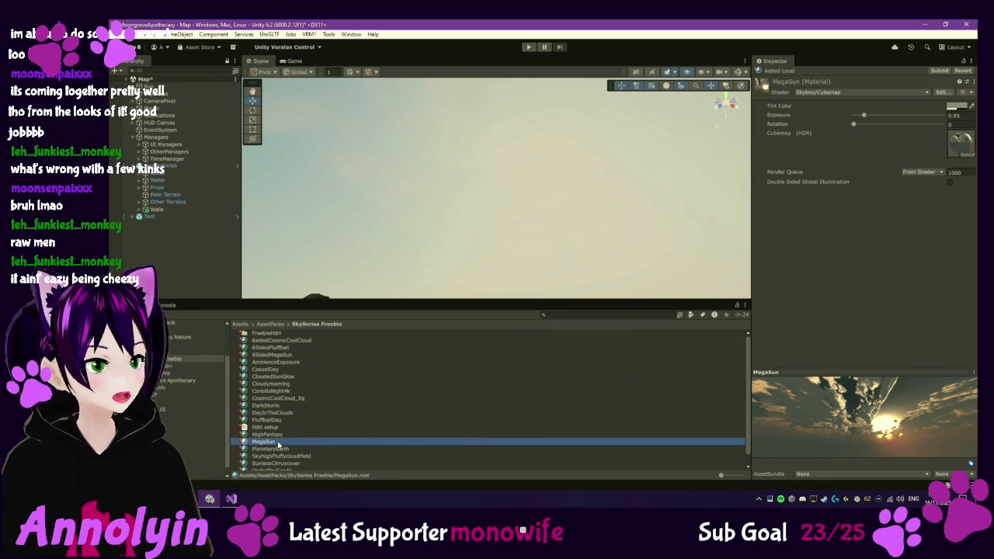
click(284, 449)
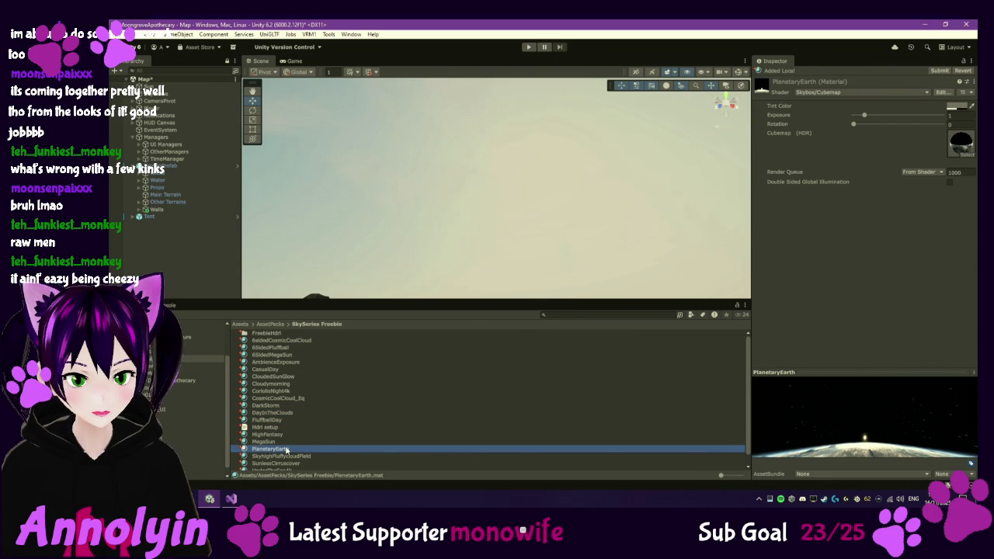
scroll(303, 445, down, 1)
click(303, 445)
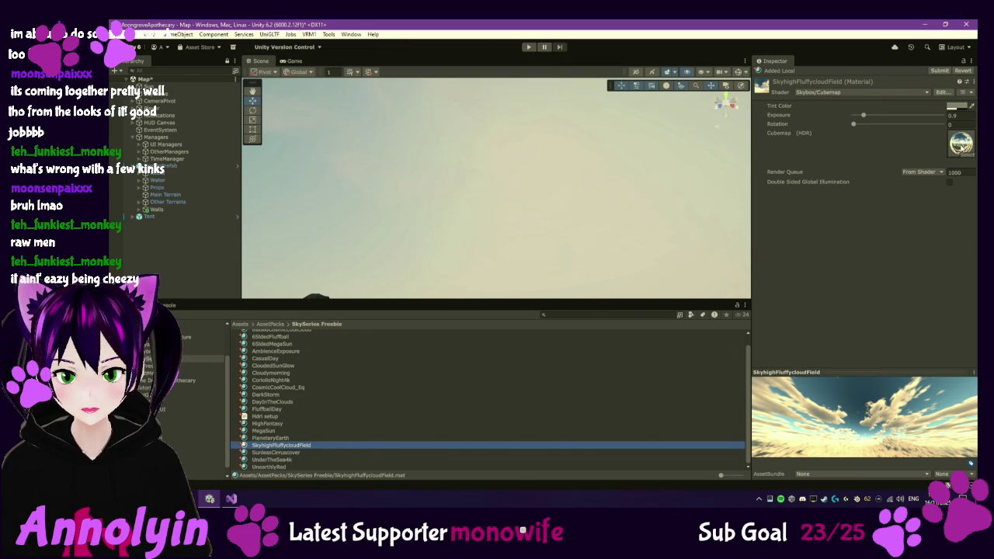
Step: Locate the SkyhighFluffycloudField4k cubemap and assign it to Skybox Noon
click(962, 144)
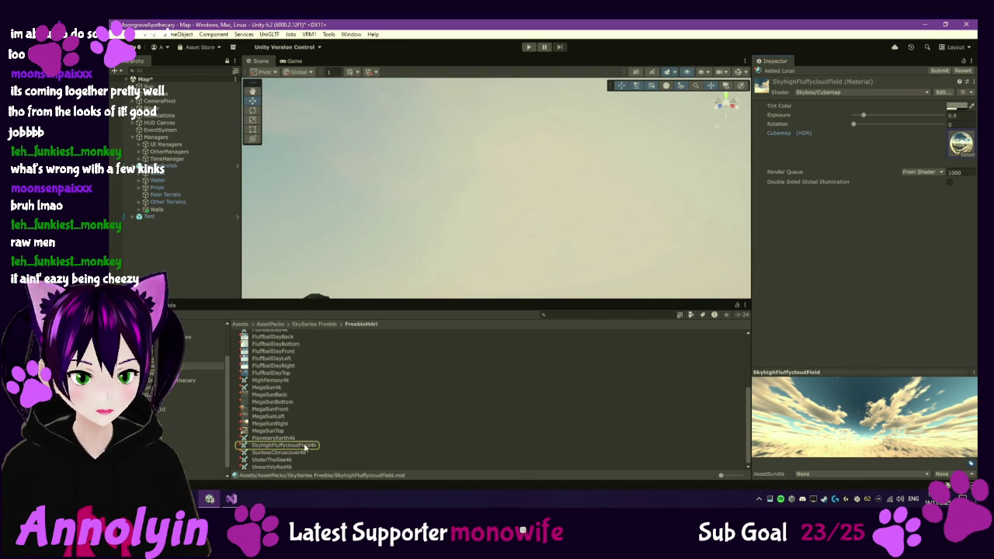
click(165, 93)
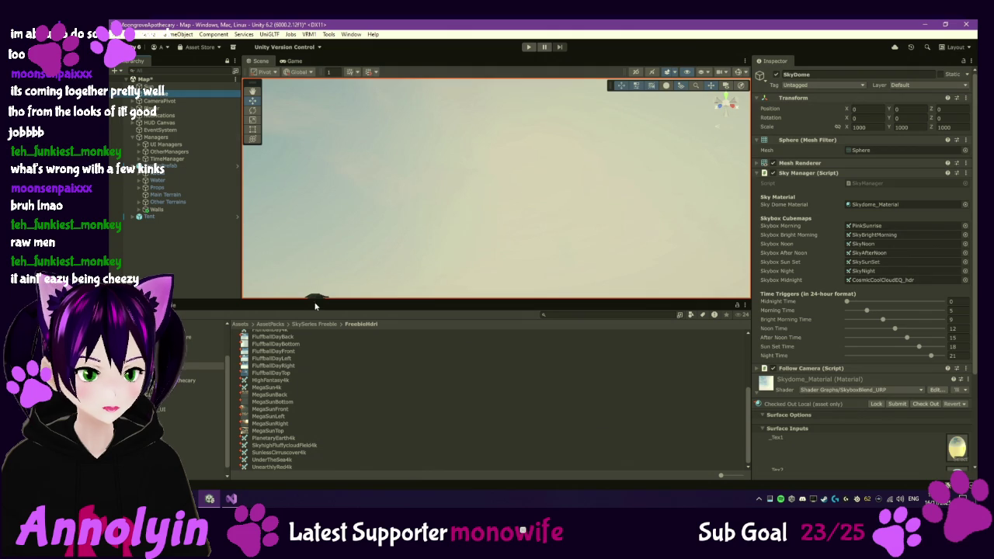
mouse_move(286, 446)
mouse_down()
mouse_move(847, 262)
mouse_move(864, 244)
mouse_up()
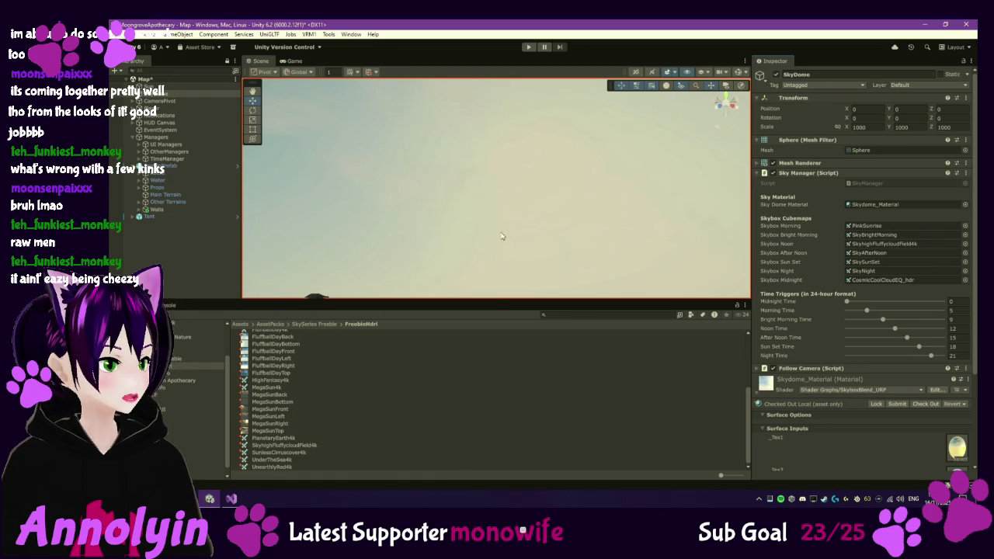
click(191, 160)
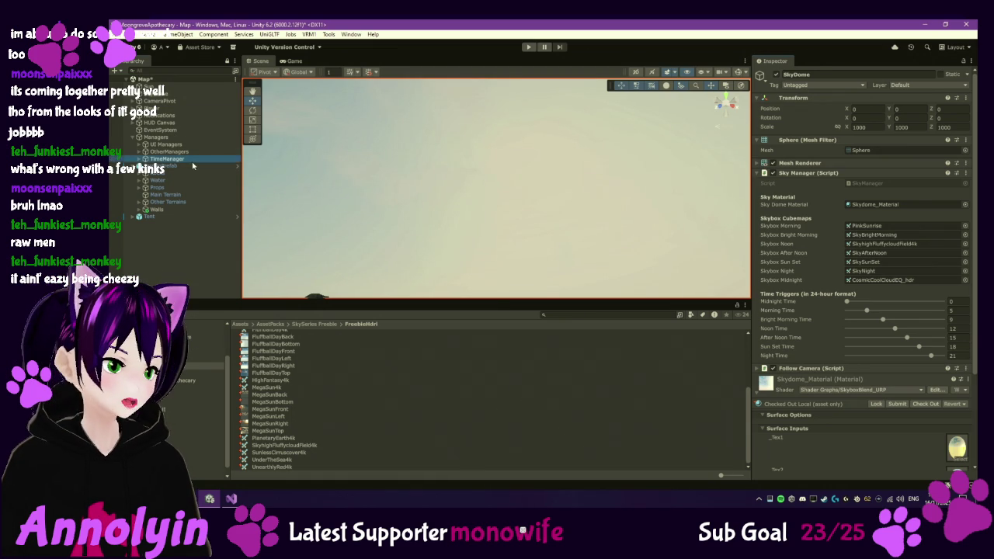
Step: Set TimeManager's Real Minutes Per Day to 2 and enter Play mode
click(933, 170)
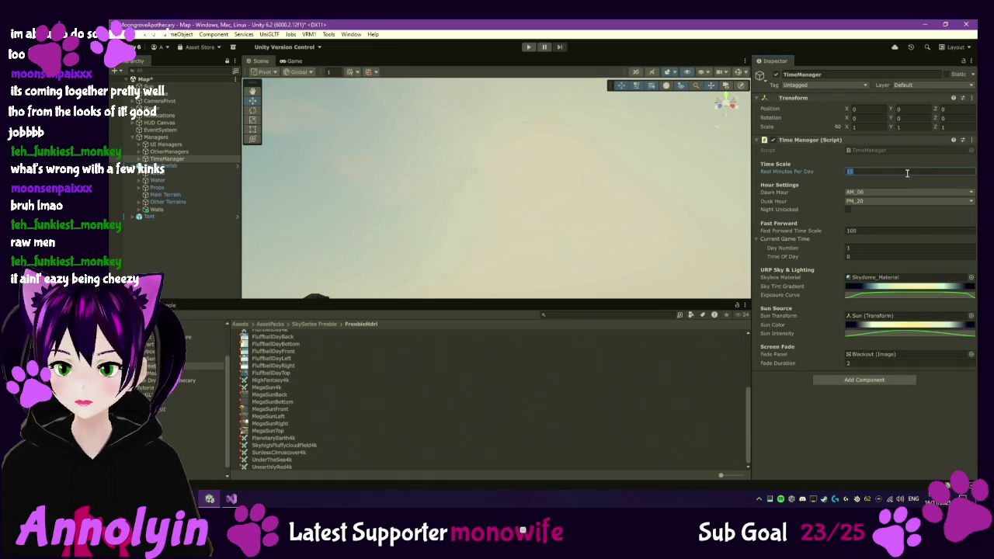
key(Return)
click(528, 46)
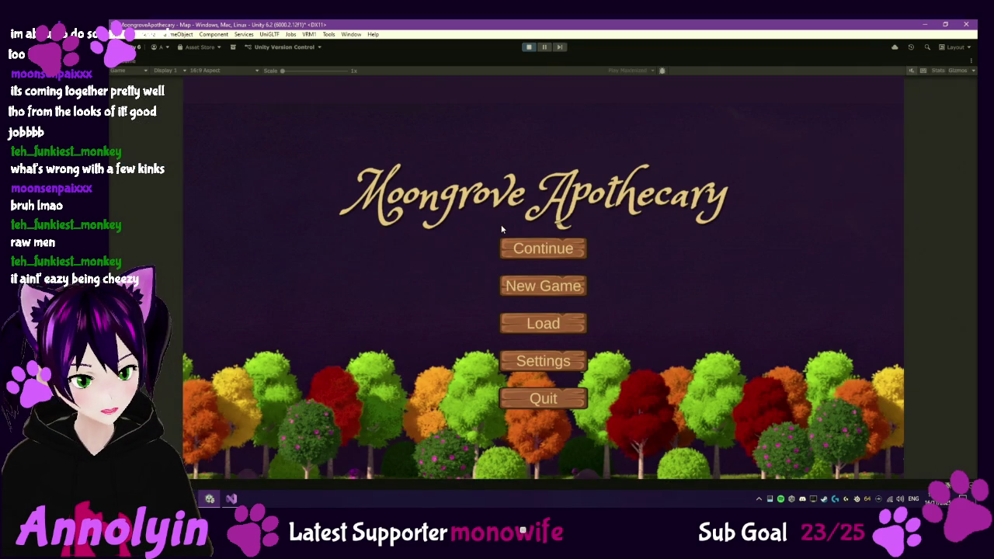
Step: Continue the saved game and walk the character out of the tavern into the meadow
click(544, 249)
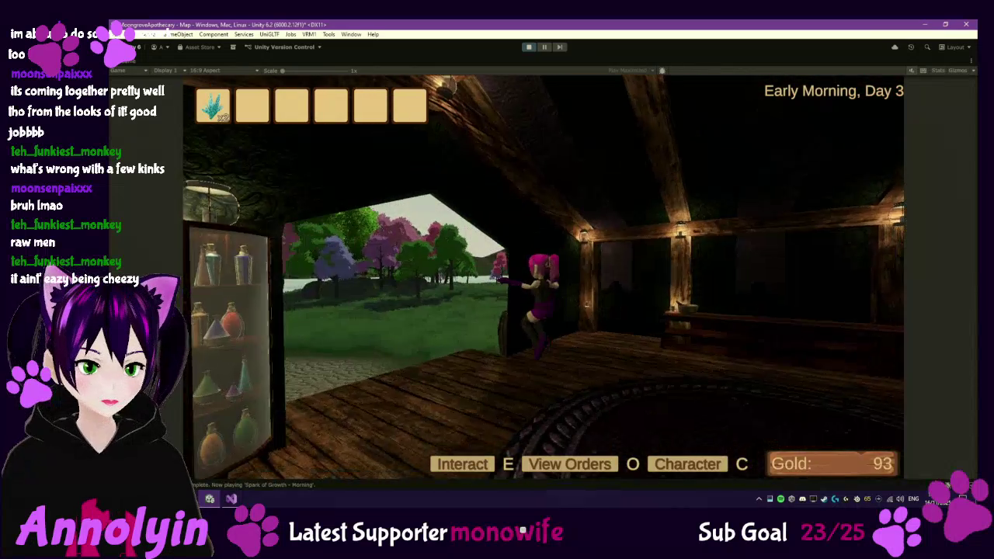
key(w)
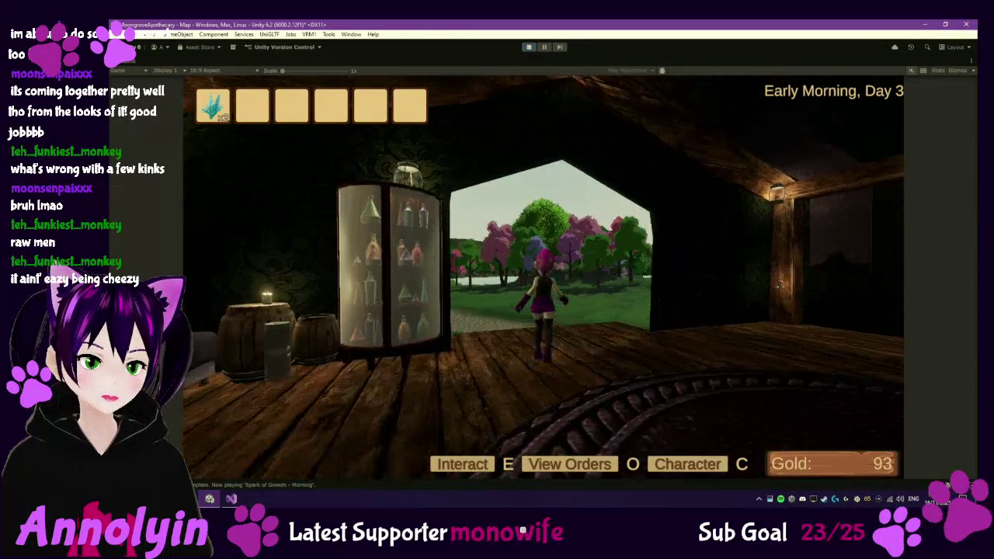
key(w)
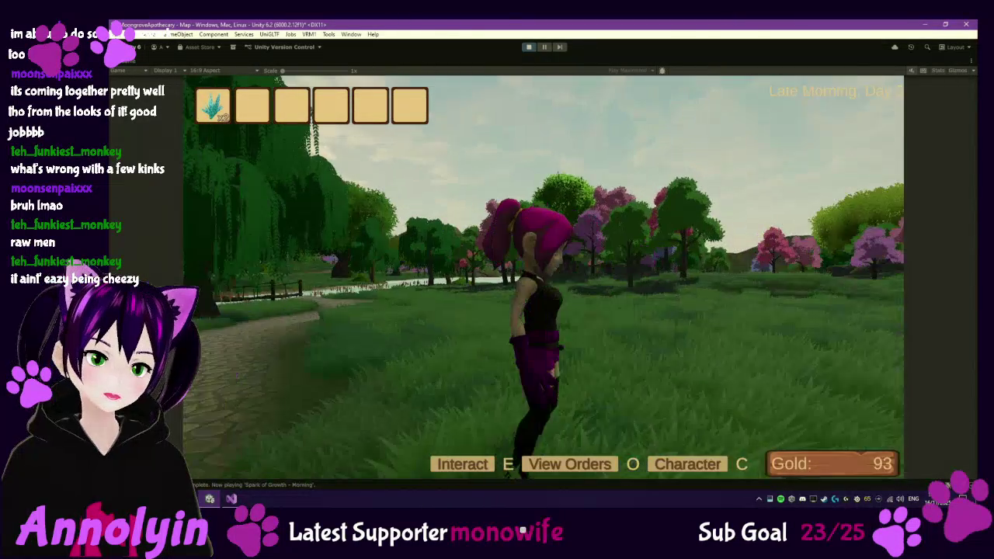
key(w)
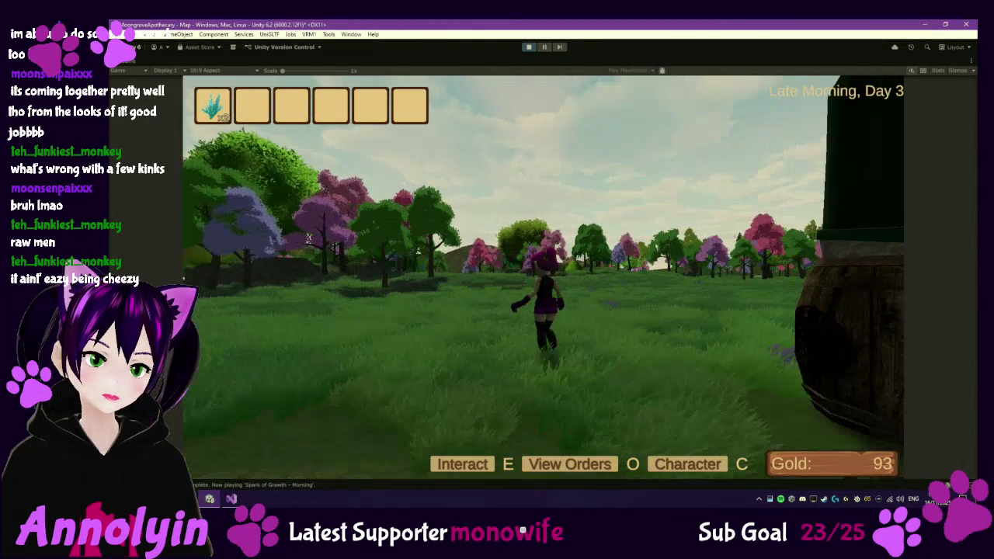
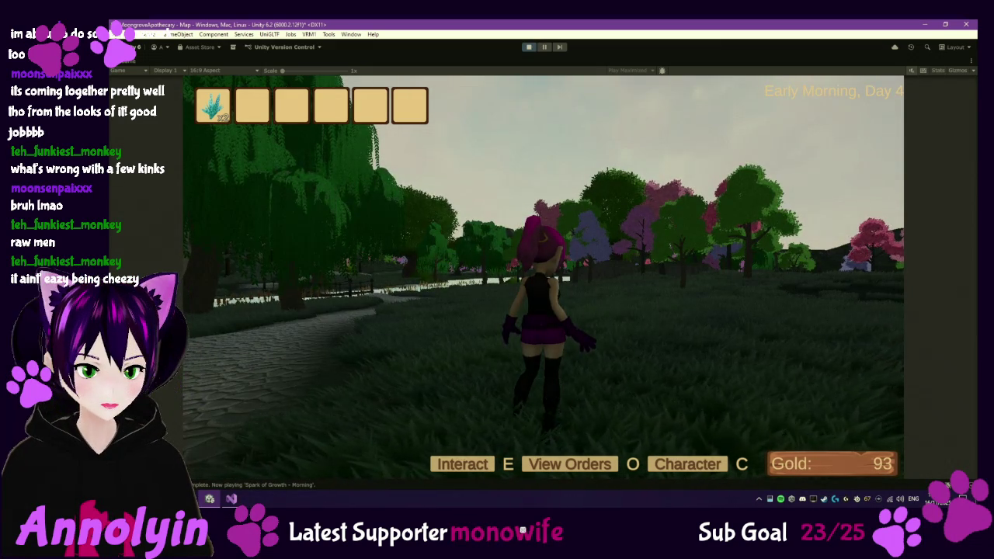
Step: Pause and stop the running game, then return to the SkySeries Freebie folder
key(w)
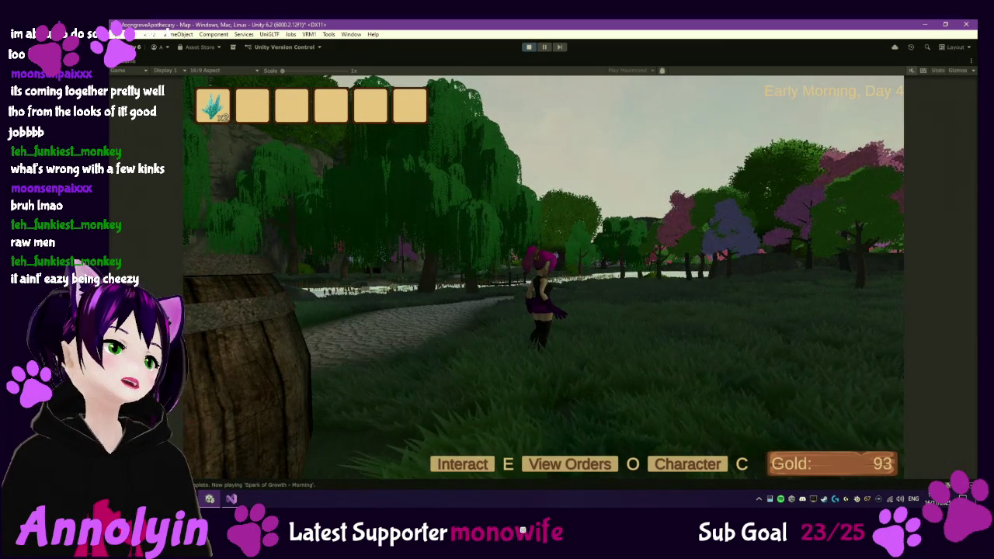
key(Escape)
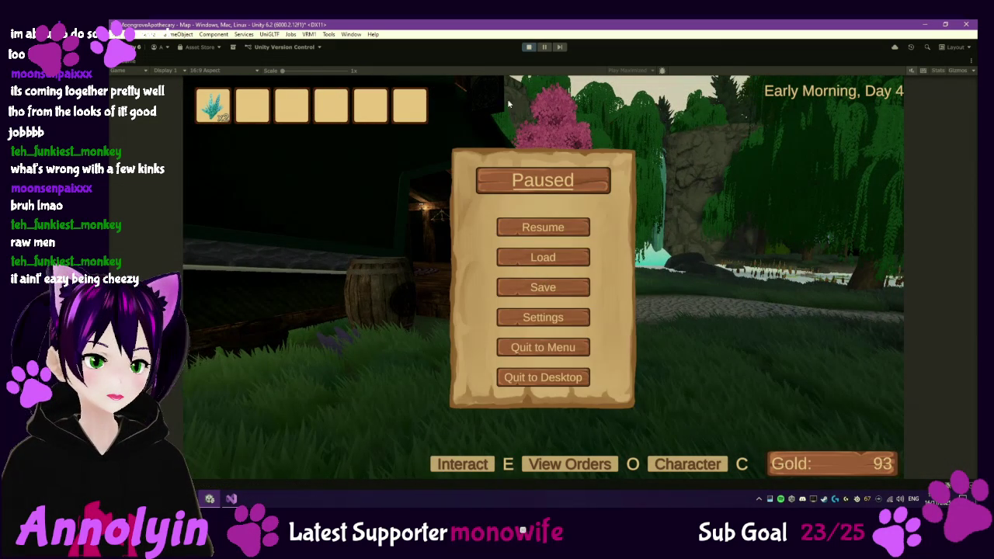
click(529, 47)
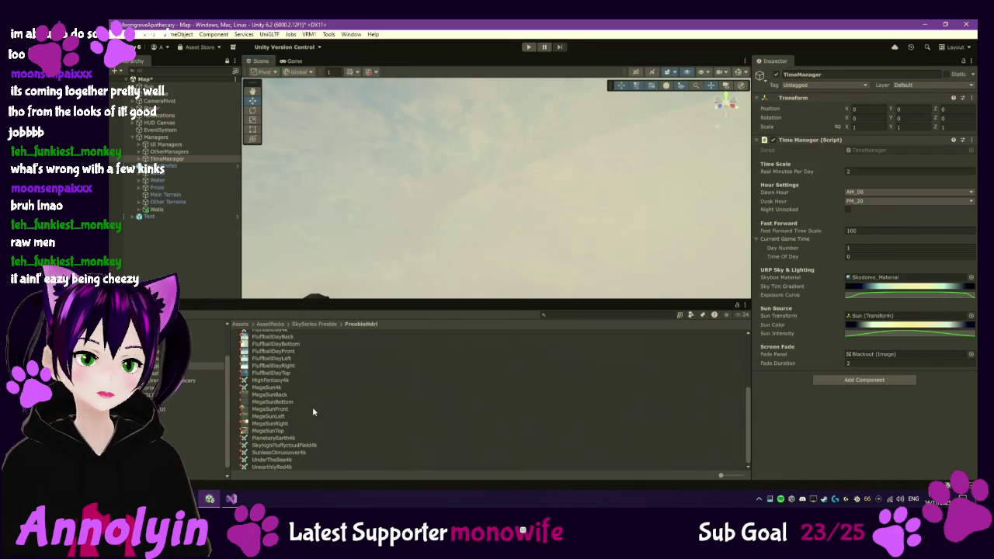
scroll(305, 401, up, 5)
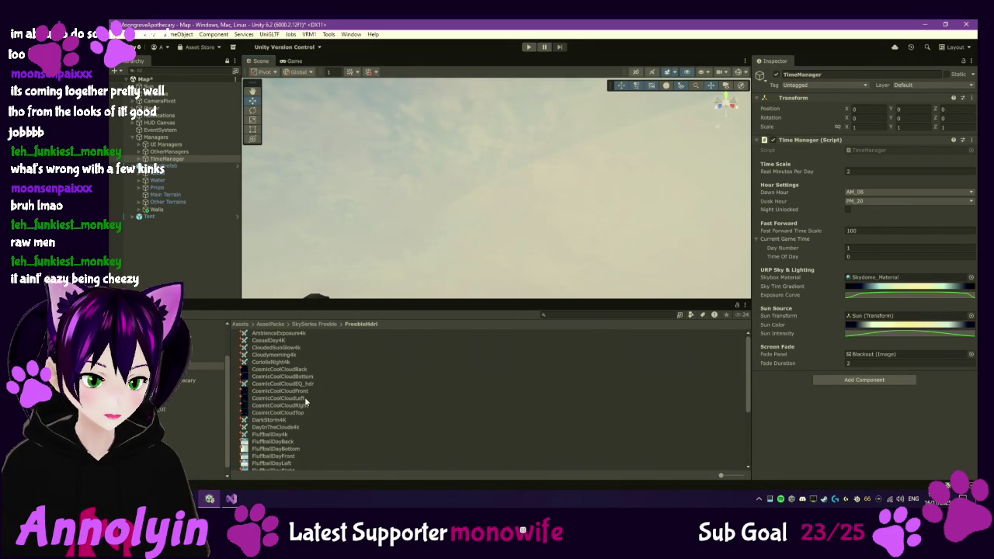
click(309, 325)
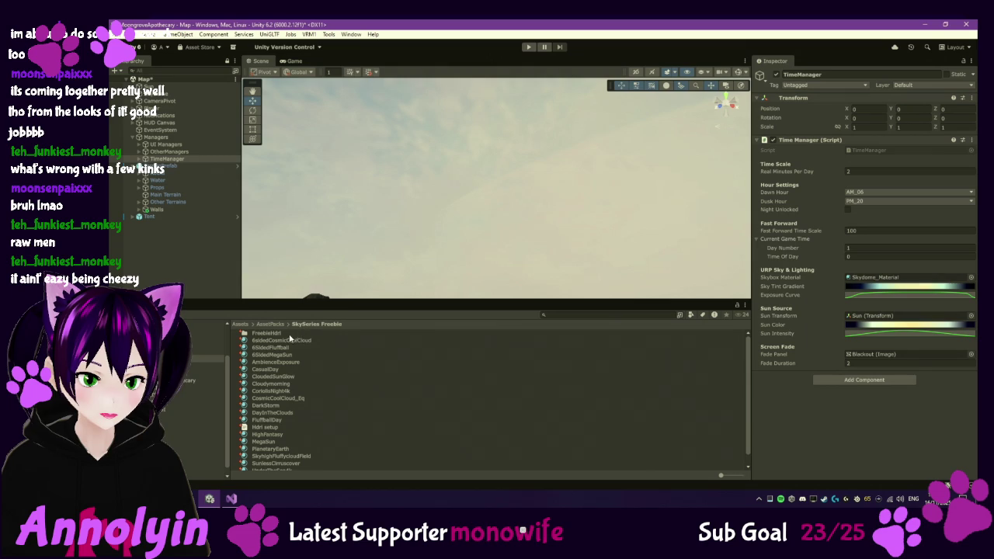
Step: Preview the 6sidedCosmicCoolCloud, CoriolisNight4k, CloudedSunGlow and Cloudymorning sky materials
click(284, 342)
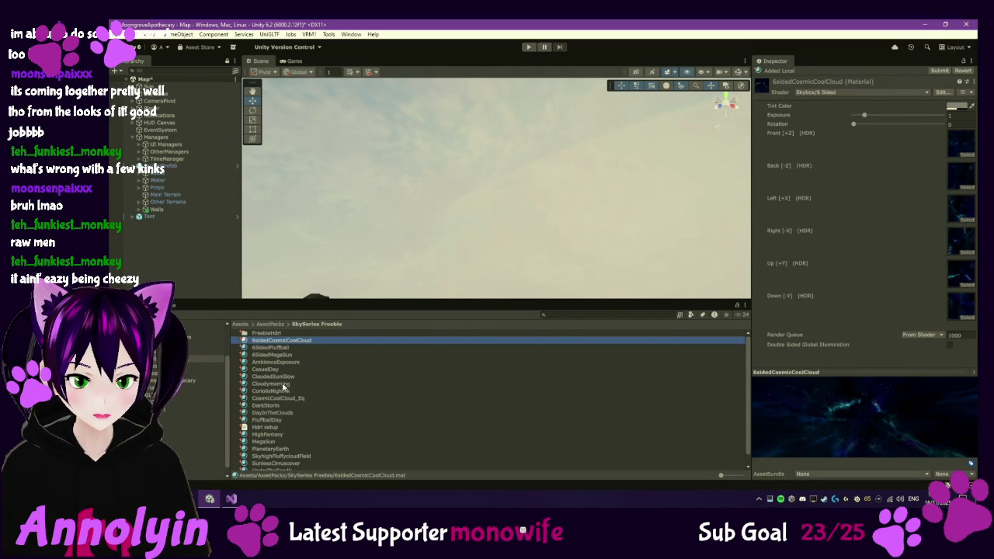
click(283, 392)
click(282, 384)
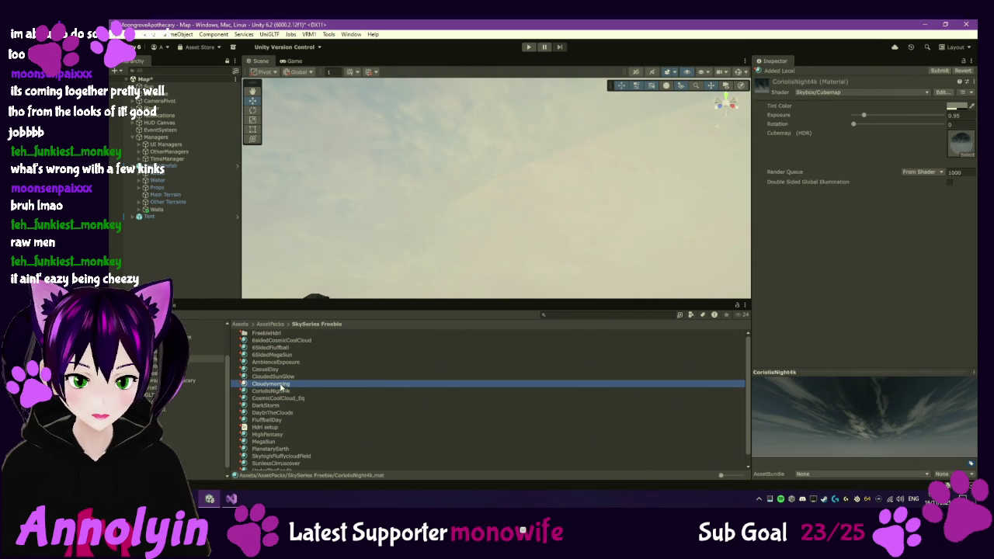
click(282, 376)
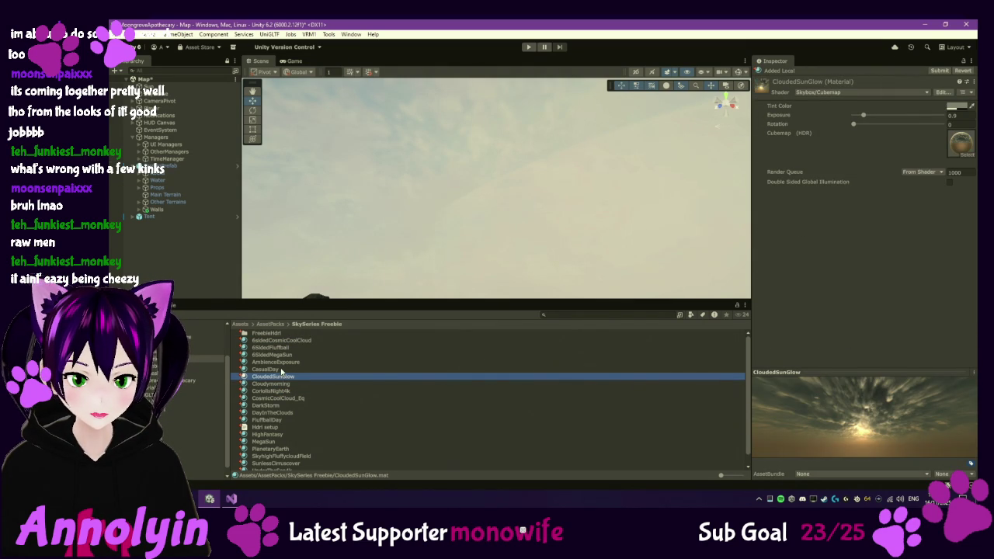
click(292, 384)
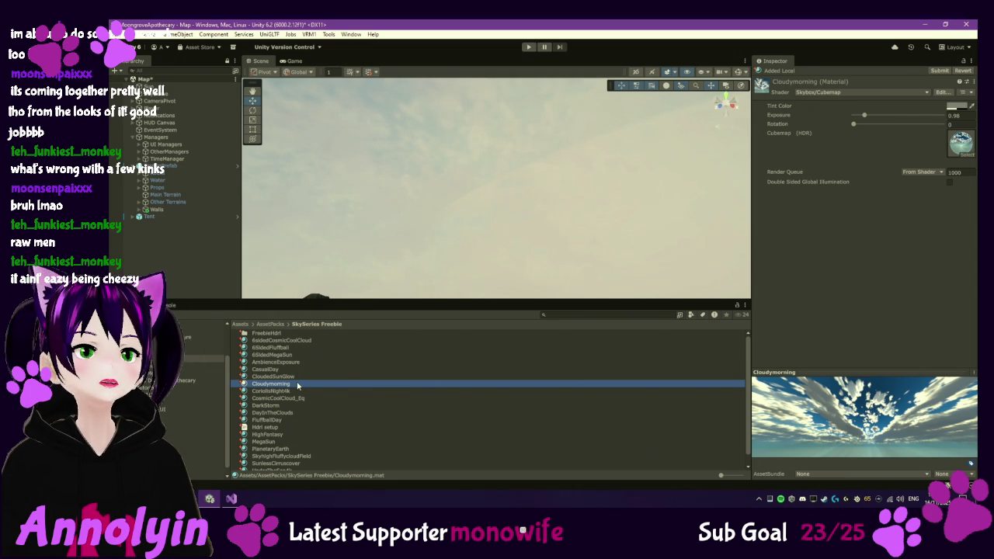
Step: Give the Cloudymorning material the Cloudymorning4k cubemap, locate it, and select SkyDome
click(973, 155)
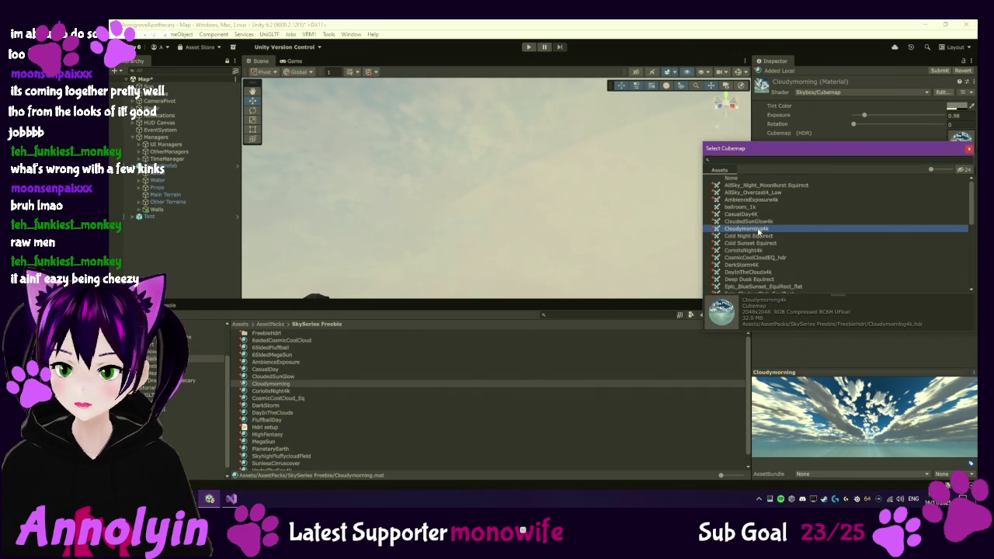
double_click(758, 229)
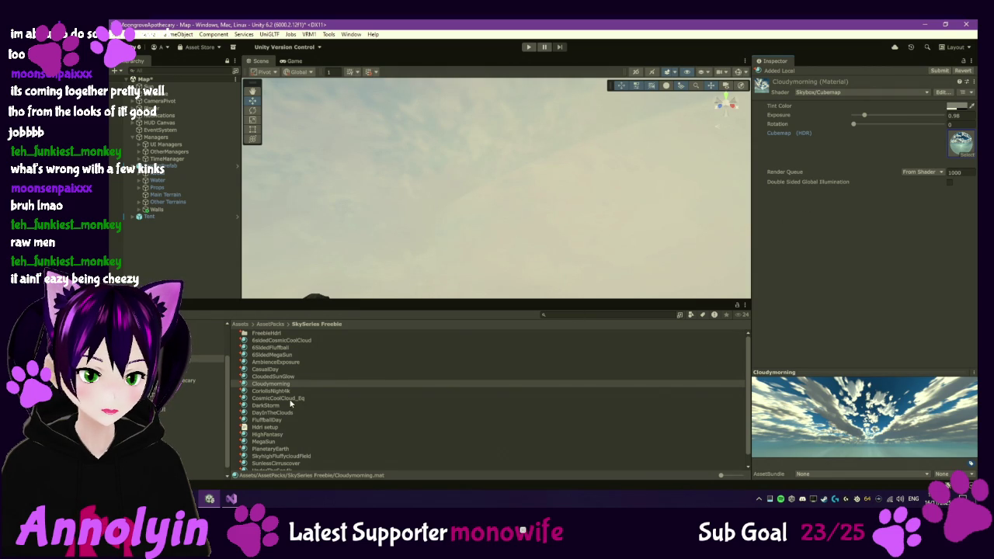
scroll(291, 403, down, 1)
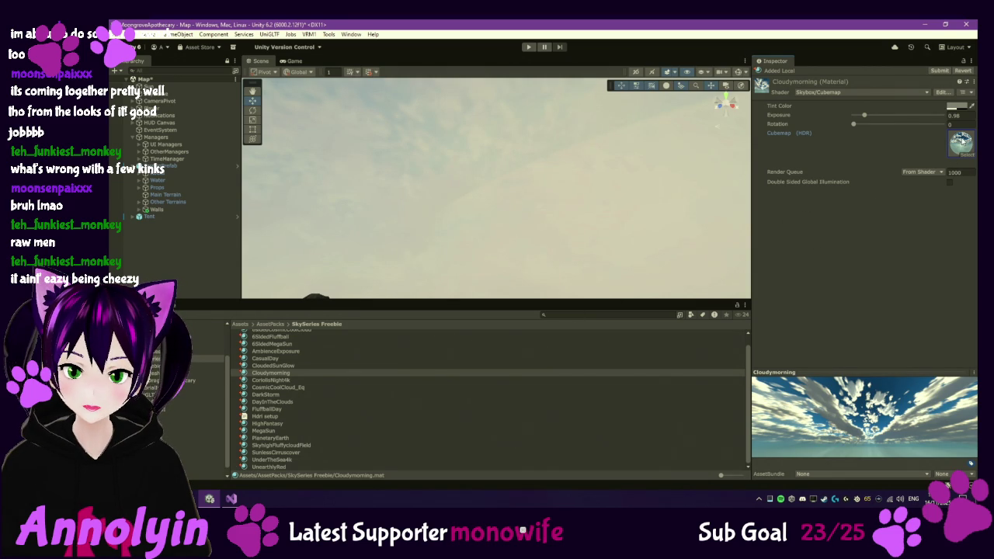
click(966, 142)
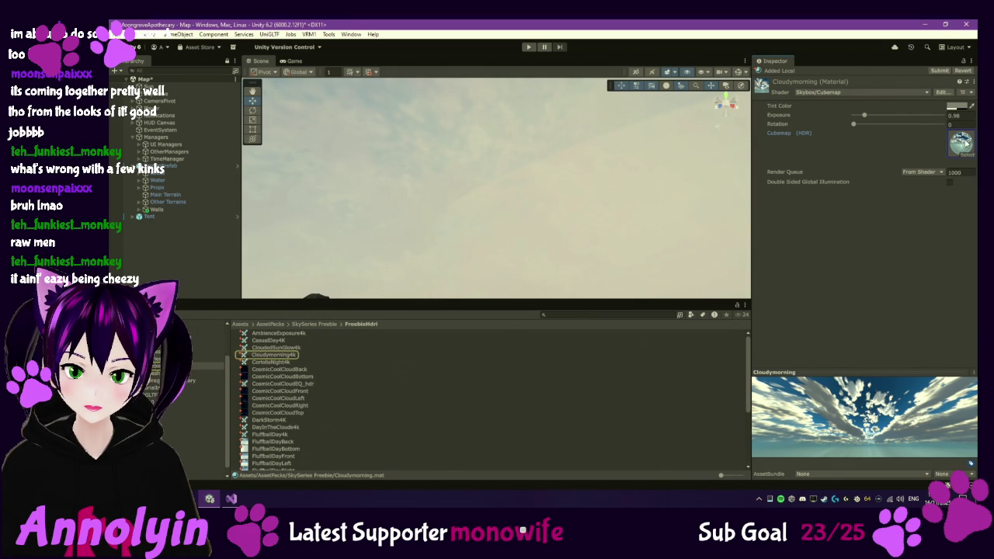
click(177, 94)
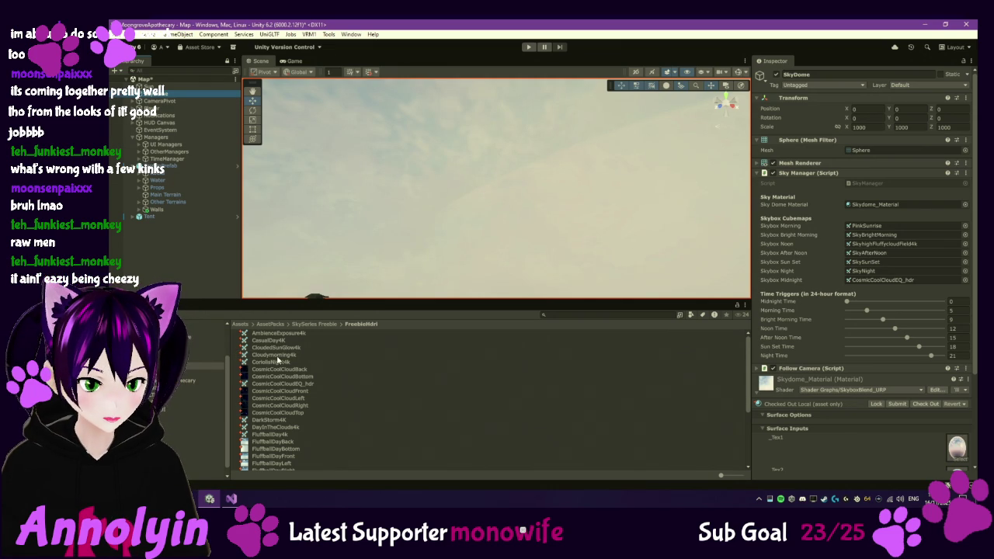
Step: Assign Cloudymorning4k to Skybox Bright Morning and CasualDay4K to Skybox After Noon
click(275, 355)
drag(276, 358, 904, 245)
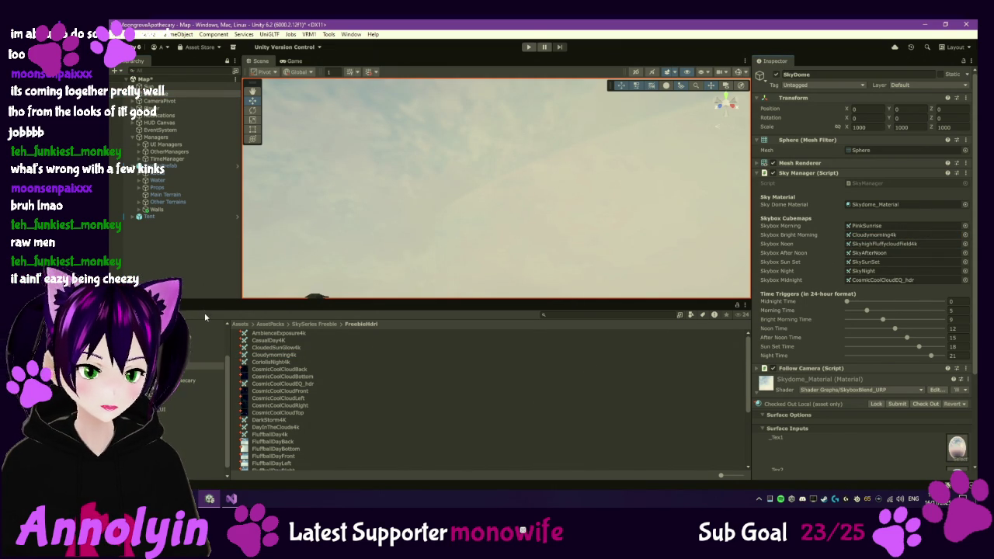
click(316, 325)
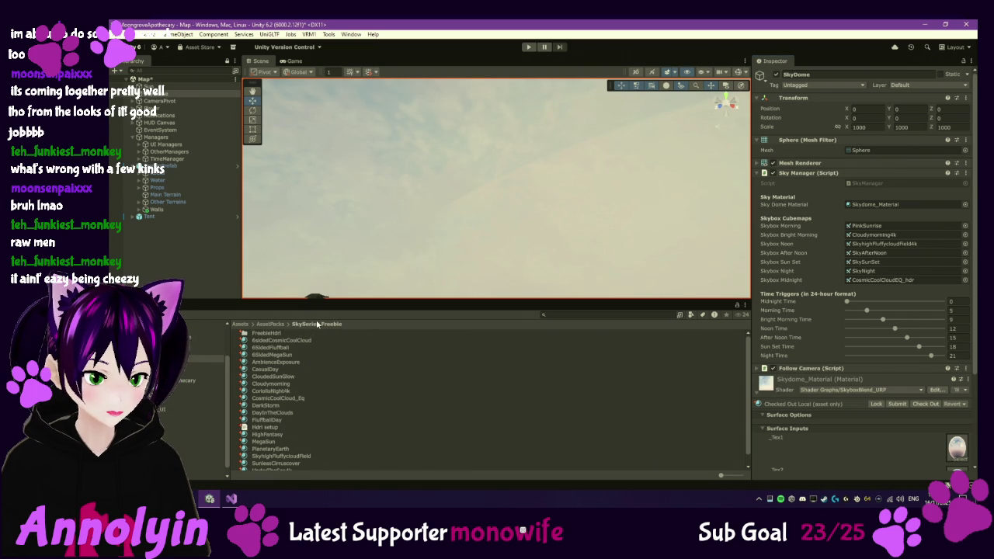
click(268, 370)
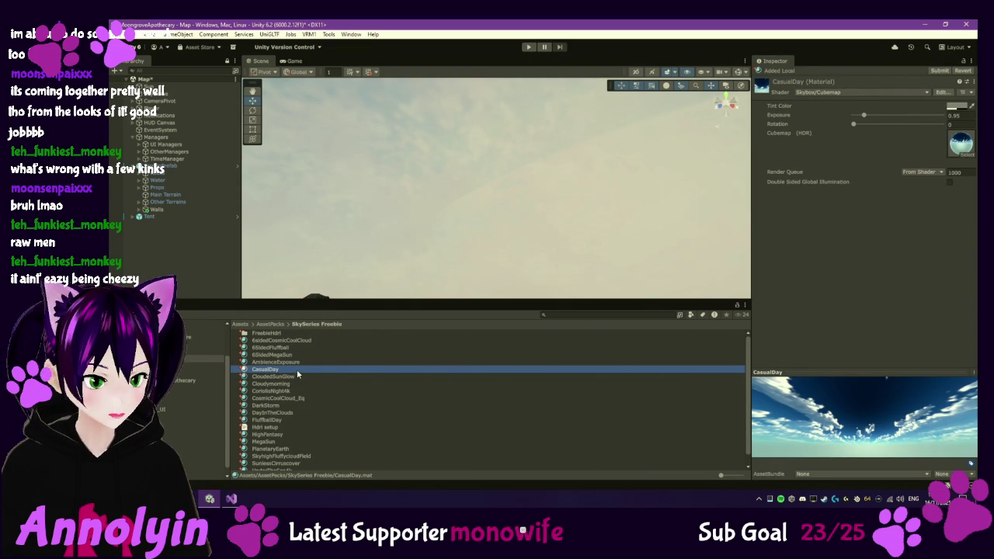
click(960, 146)
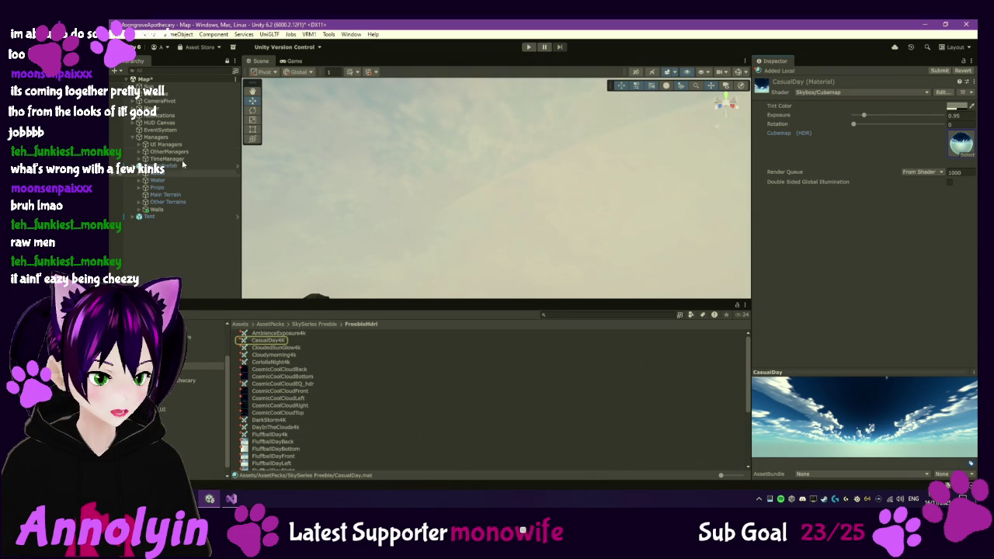
click(176, 102)
click(173, 93)
mouse_move(272, 340)
mouse_down()
mouse_move(869, 245)
mouse_move(868, 253)
mouse_up()
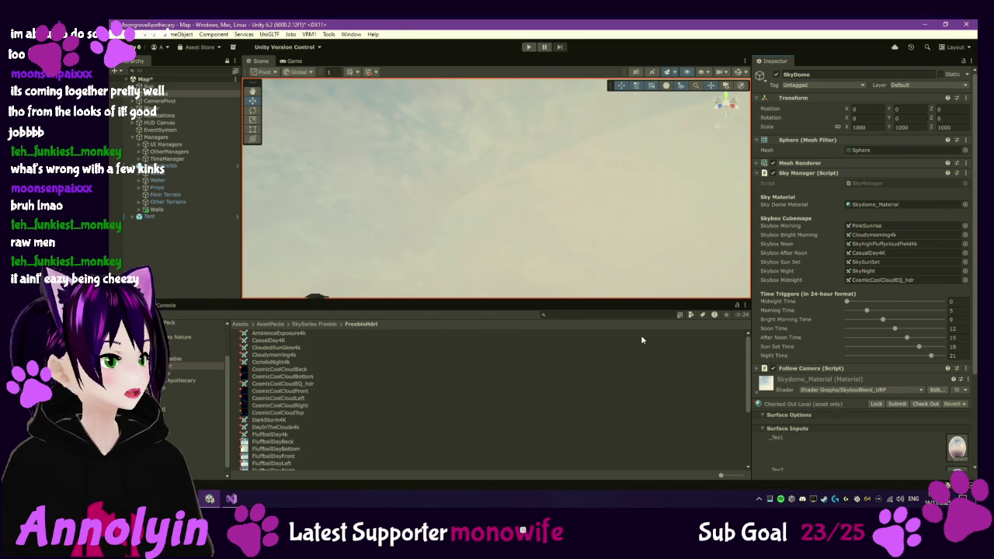
Step: Browse up from the FreebieHdri list to SkySeries Freebie and open the AllSkyFree folder
scroll(316, 403, down, 2)
scroll(322, 401, down, 2)
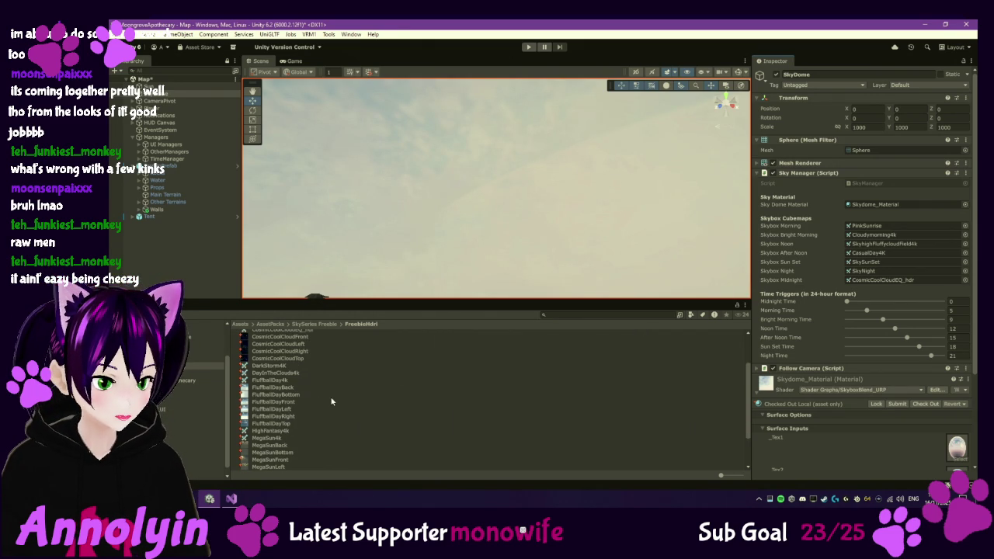
scroll(331, 396, down, 2)
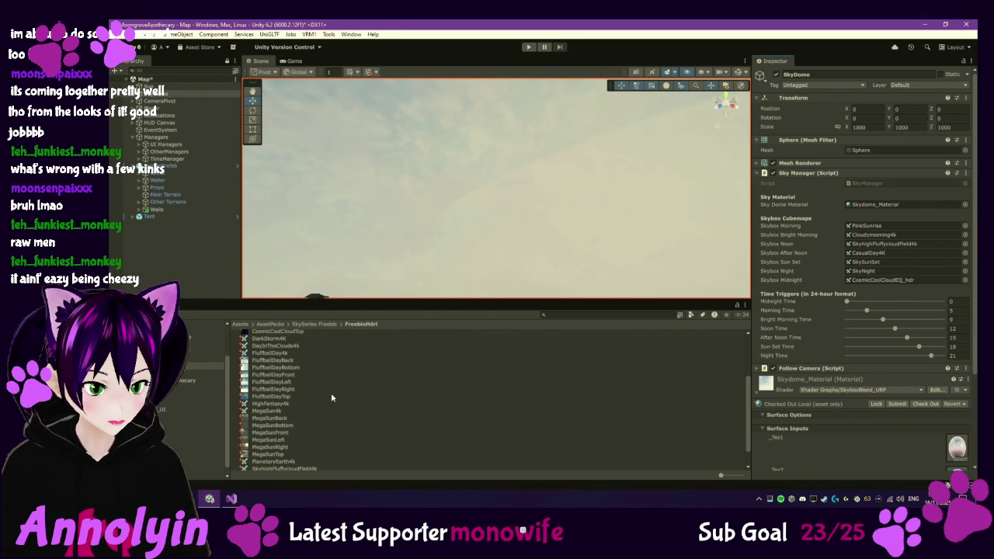
scroll(331, 397, down, 1)
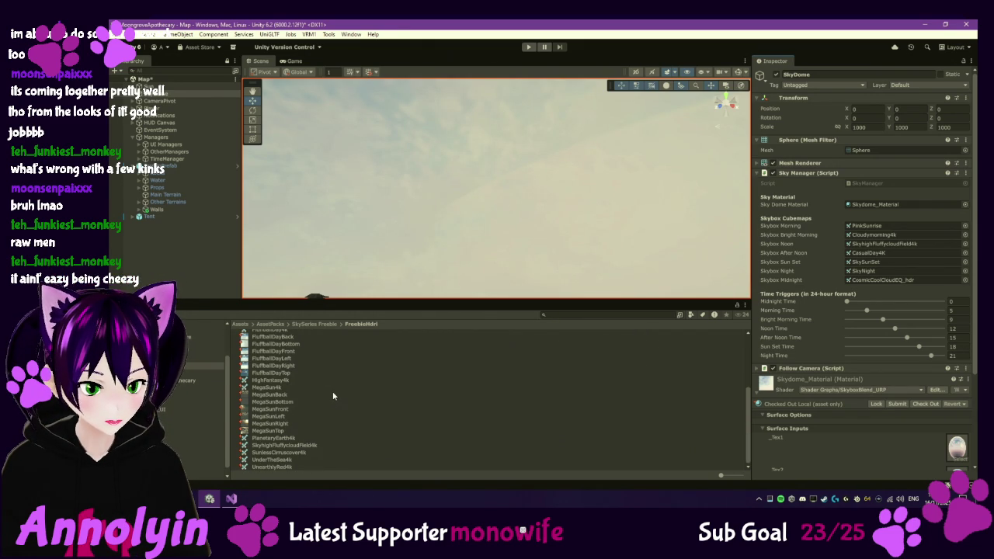
scroll(333, 396, up, 6)
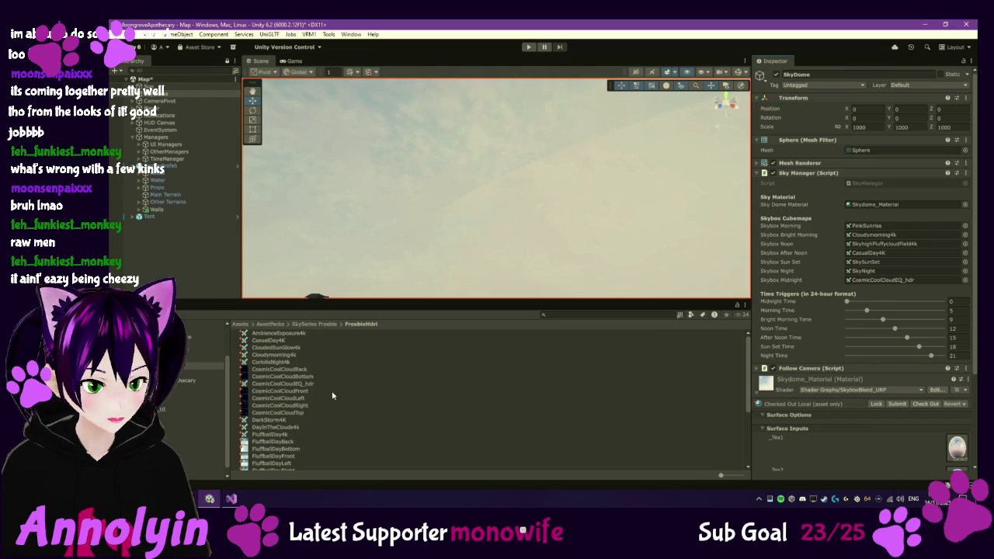
click(321, 324)
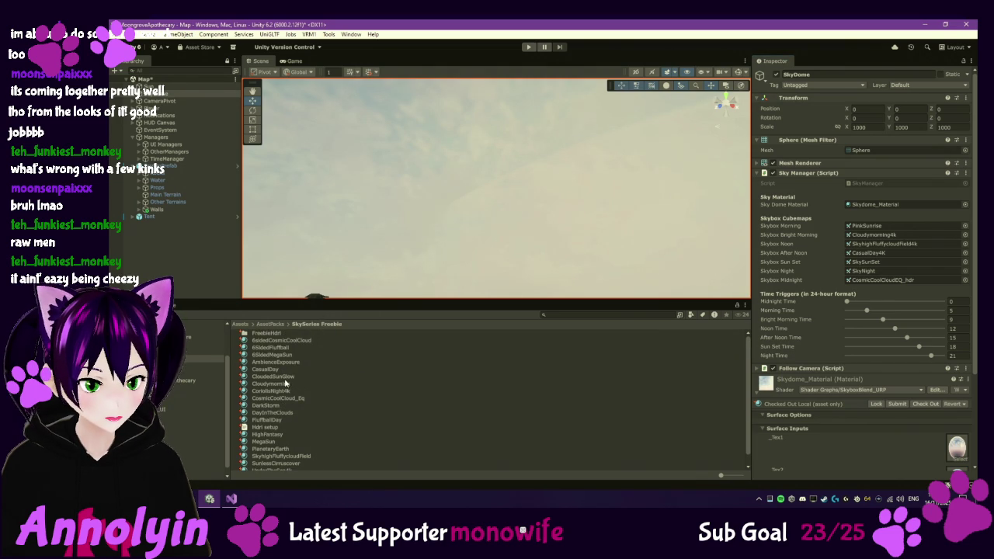
scroll(310, 390, down, 1)
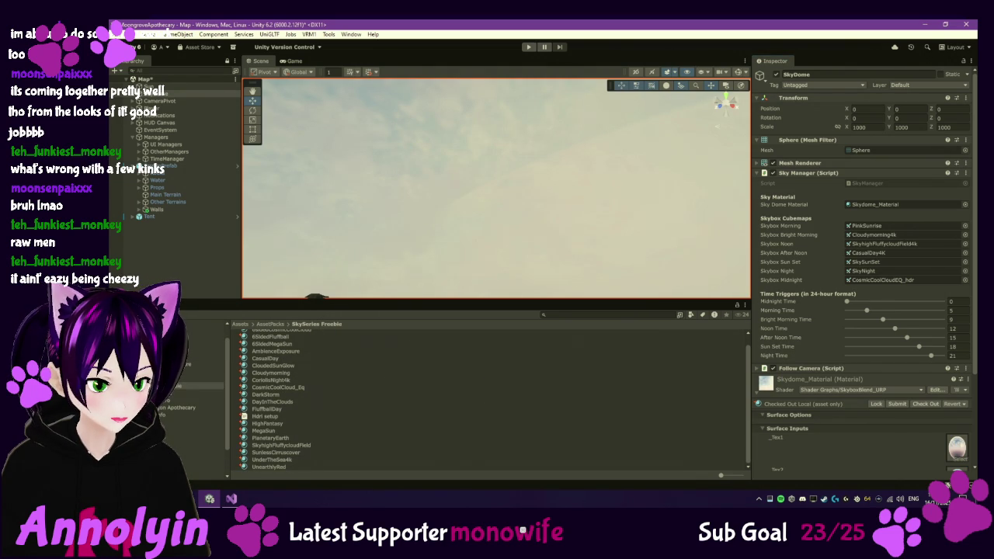
click(206, 343)
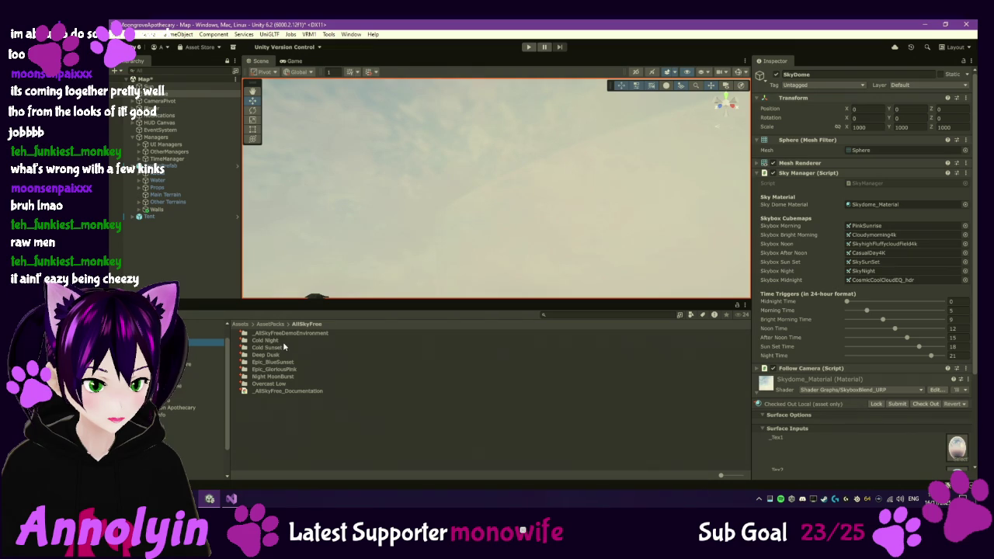
Step: Open Epic_BlueSunset and drag Epic_BlueSunset_EquiRect_flat into the SkyDome's Skybox Sun Set slot
click(284, 362)
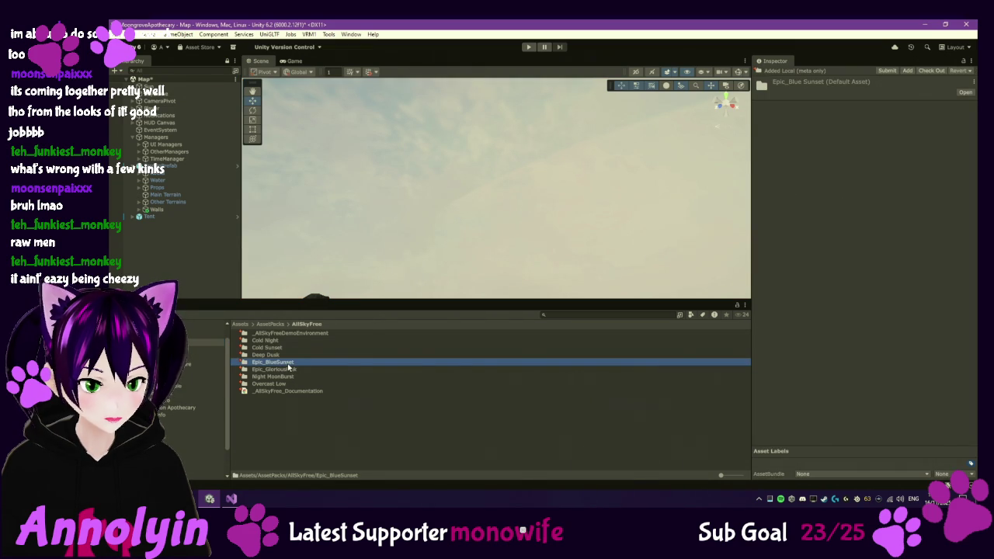
double_click(288, 362)
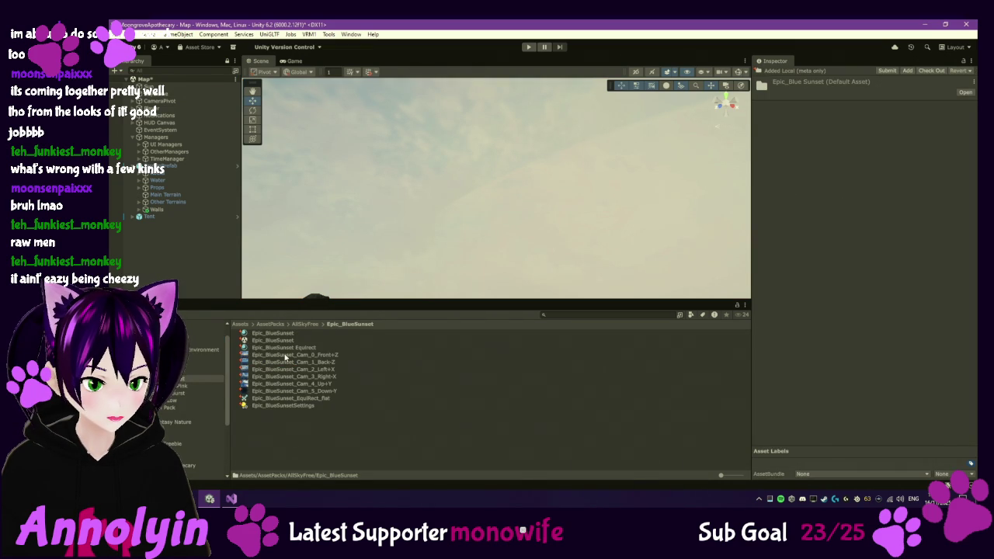
click(314, 399)
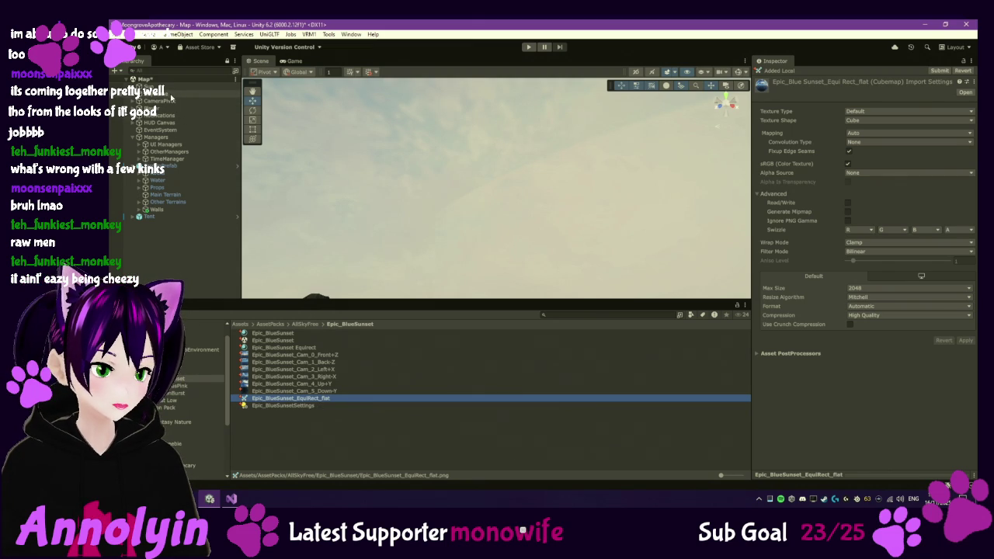
click(172, 94)
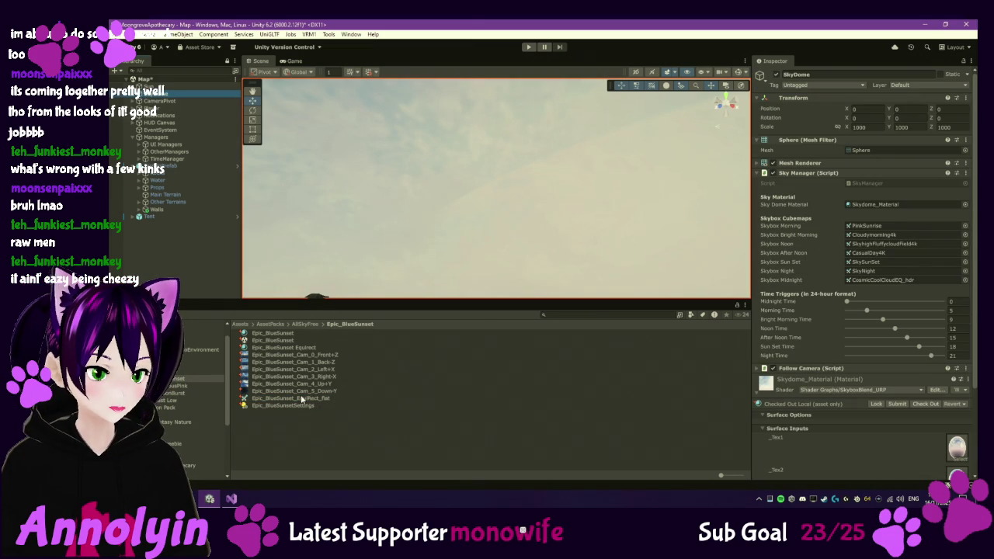
click(298, 401)
mouse_move(300, 399)
mouse_down()
mouse_move(842, 316)
mouse_move(885, 249)
mouse_move(895, 274)
mouse_move(882, 267)
mouse_up()
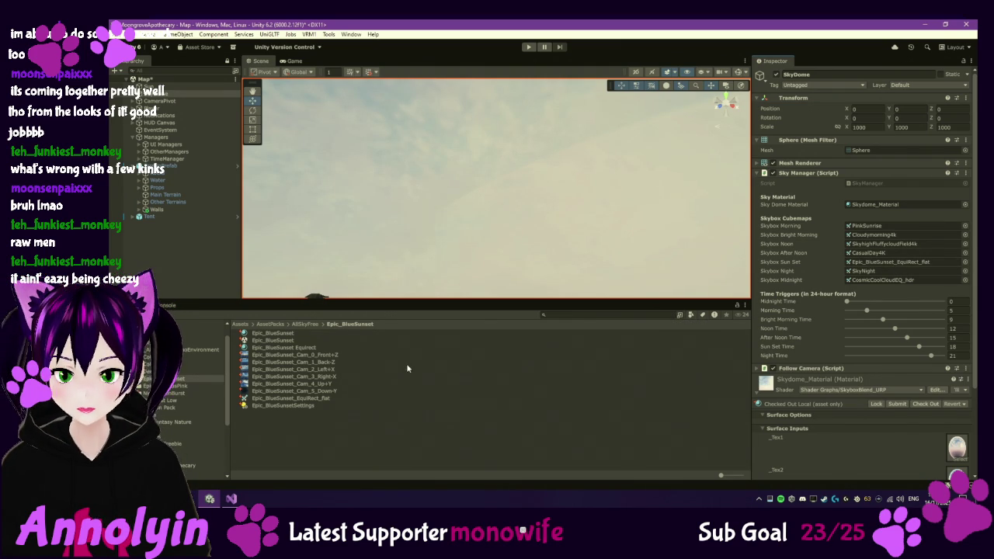
click(308, 324)
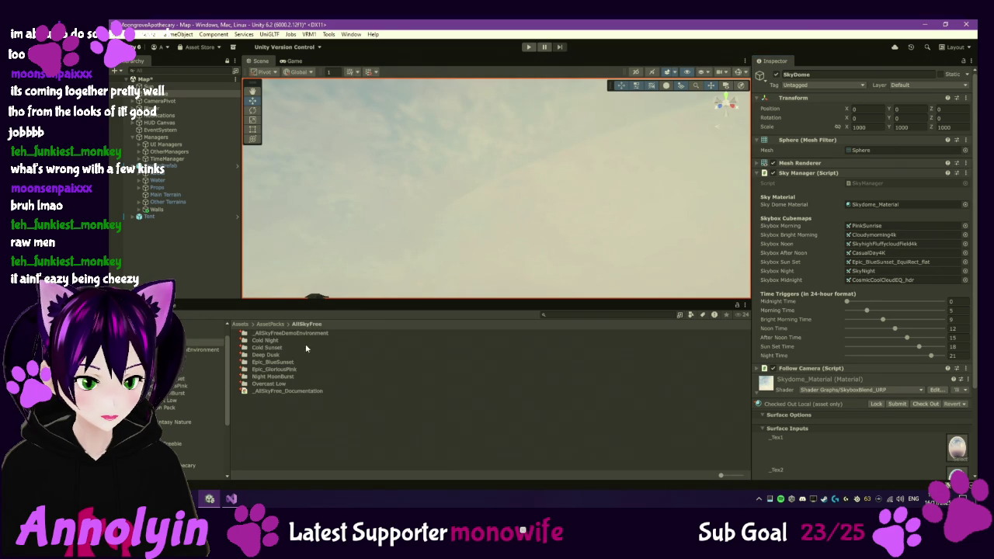
Step: Open the Epic_GloriousPink folder, clear the selection, and start play mode
double_click(284, 369)
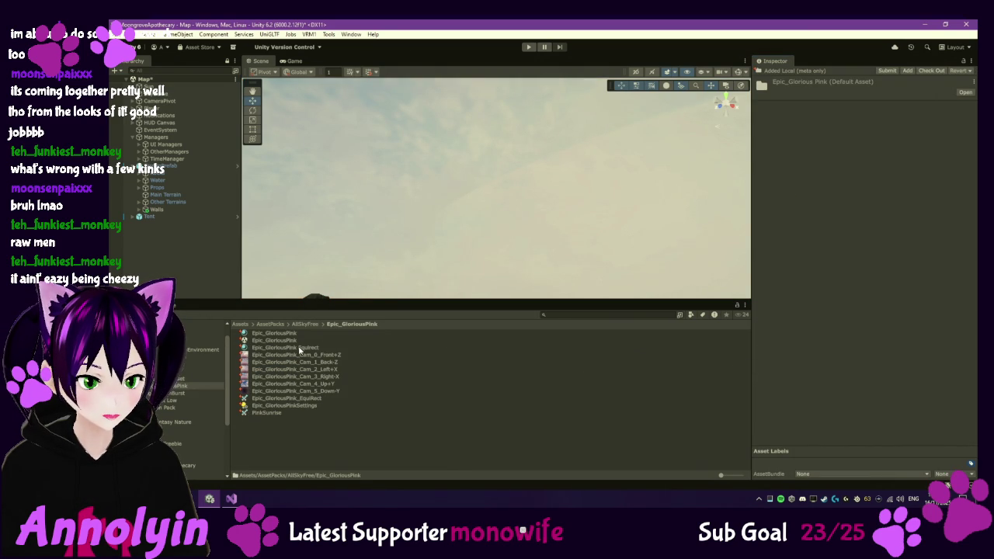
click(202, 267)
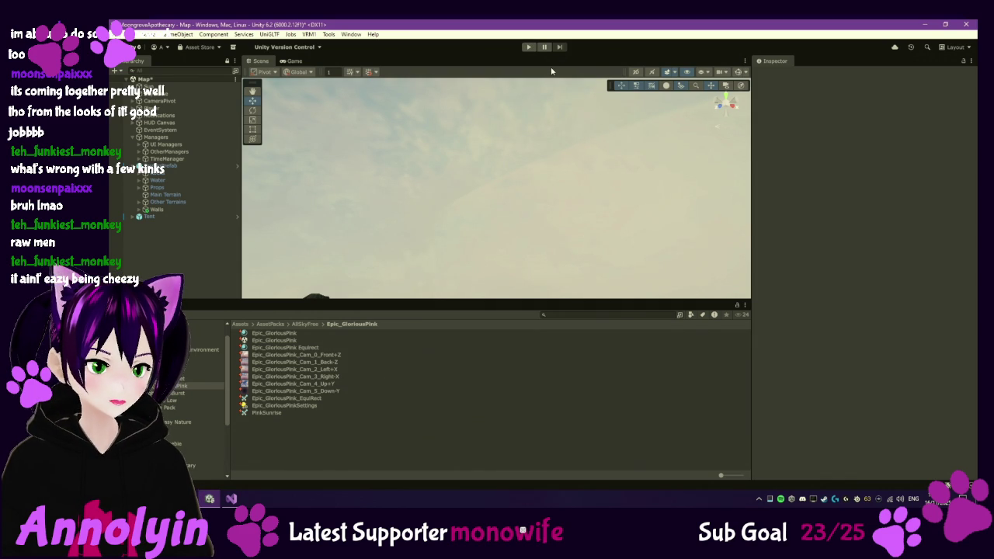
click(529, 47)
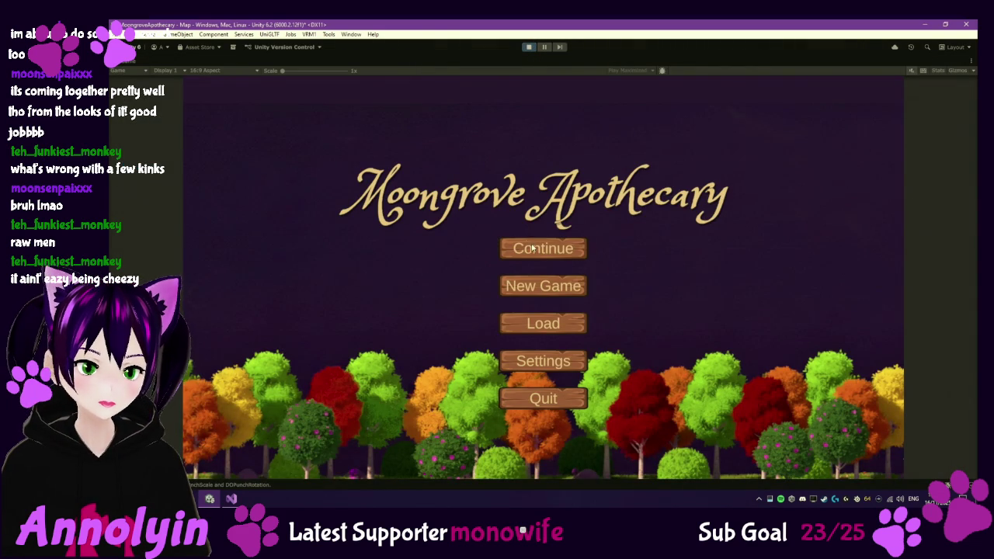
Step: Continue the saved game, run the character from the shop into the meadow, then pause and stop
click(532, 247)
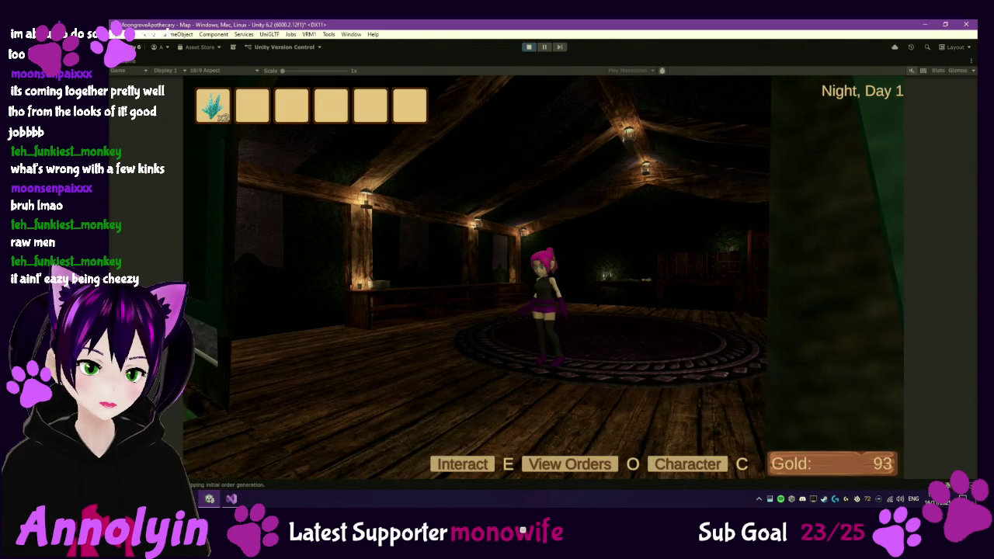
key(w)
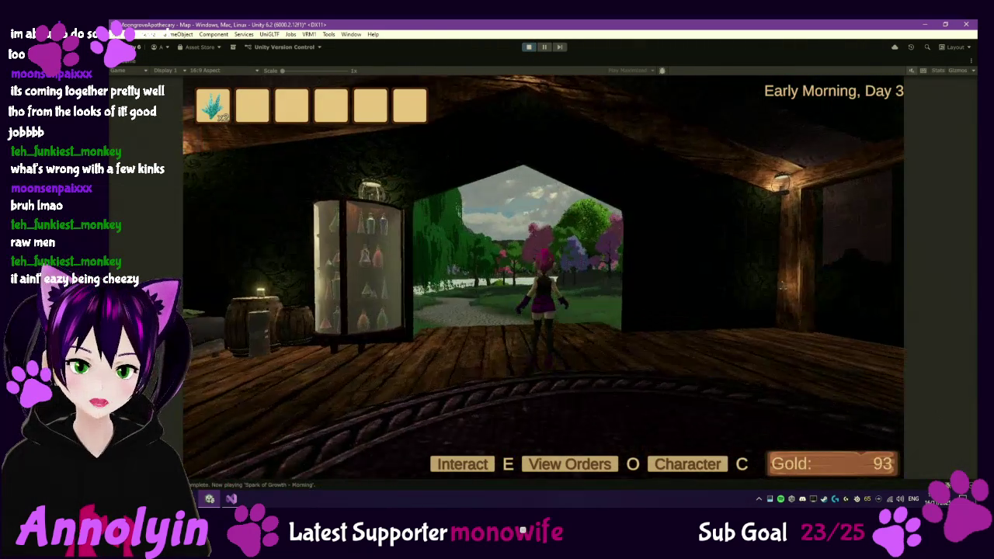
key(w)
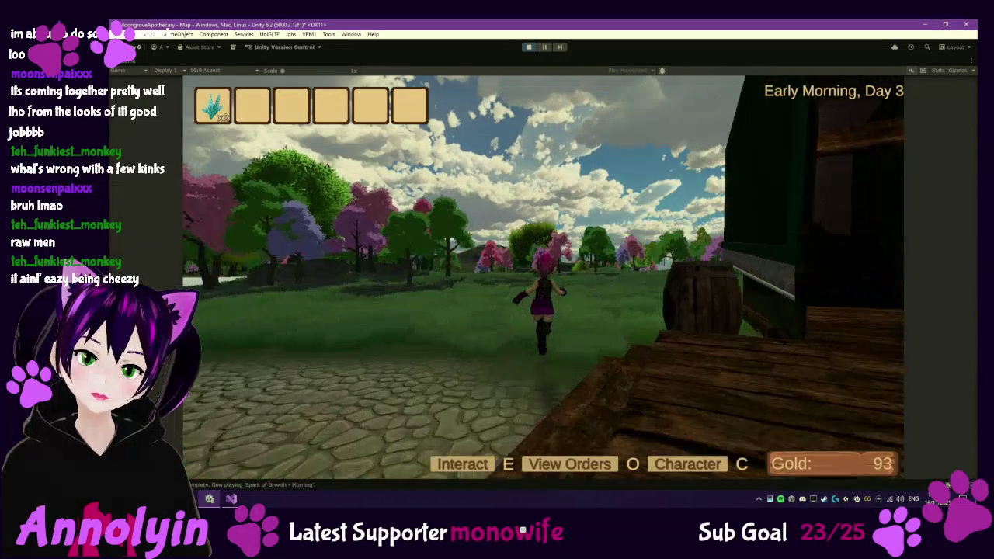
key(w)
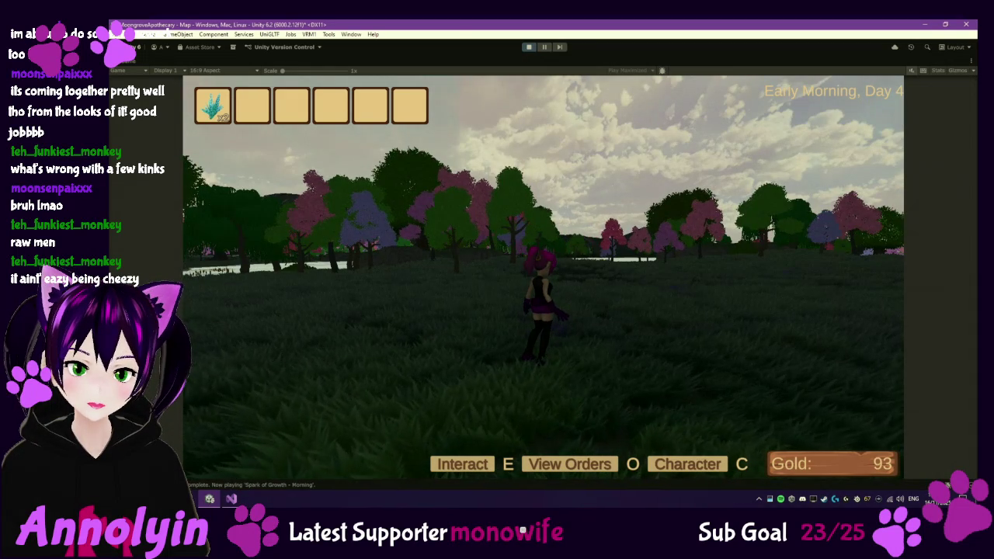
key(Escape)
click(528, 46)
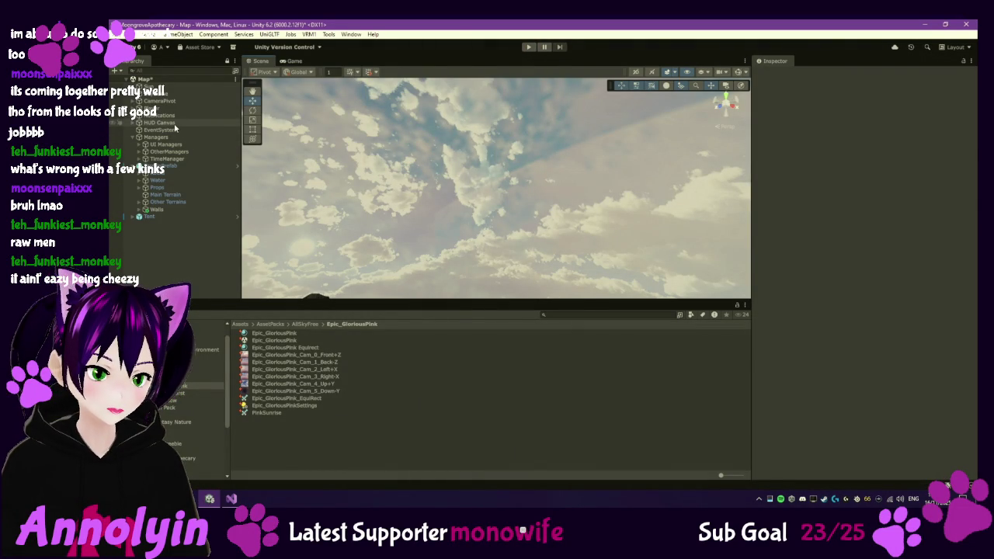
Step: Select SkyDome in the Hierarchy to show its Sky Manager skyboxes
click(159, 93)
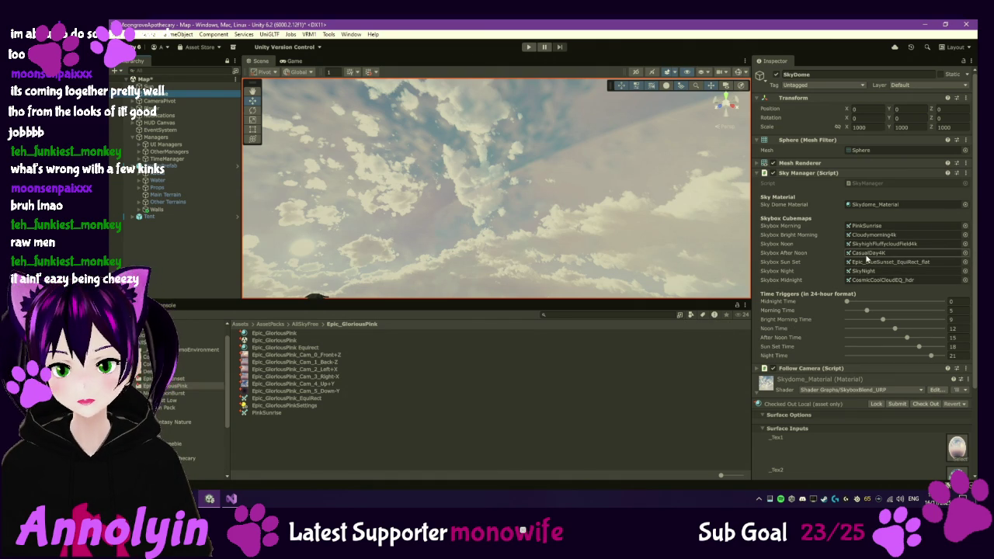
Step: Set Skybox Noon to CasualDay4K and paste the Midnight cubemap CosmicCoolCloudEQ_hdr into Skybox Night
click(867, 256)
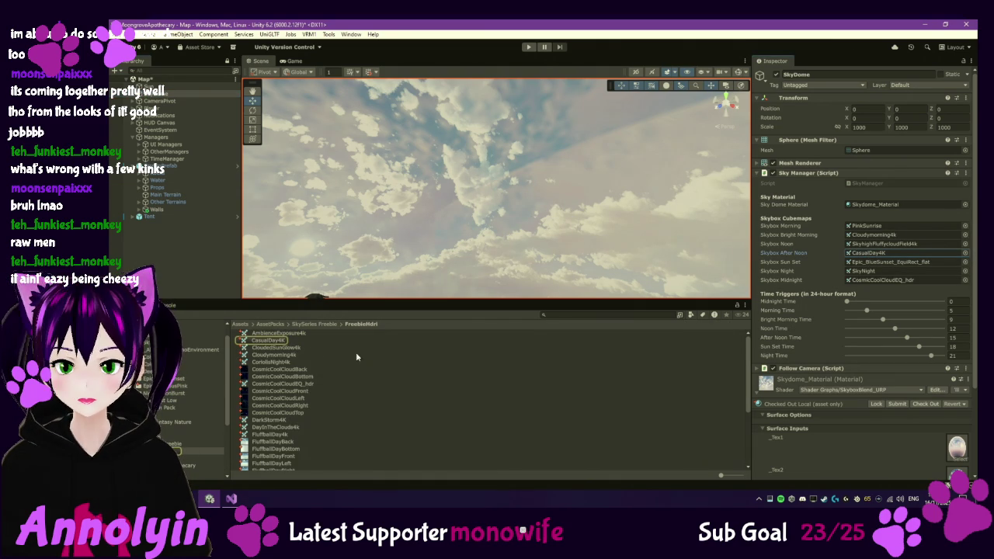
mouse_move(273, 342)
mouse_down()
mouse_move(873, 255)
mouse_move(882, 268)
mouse_move(878, 246)
mouse_up()
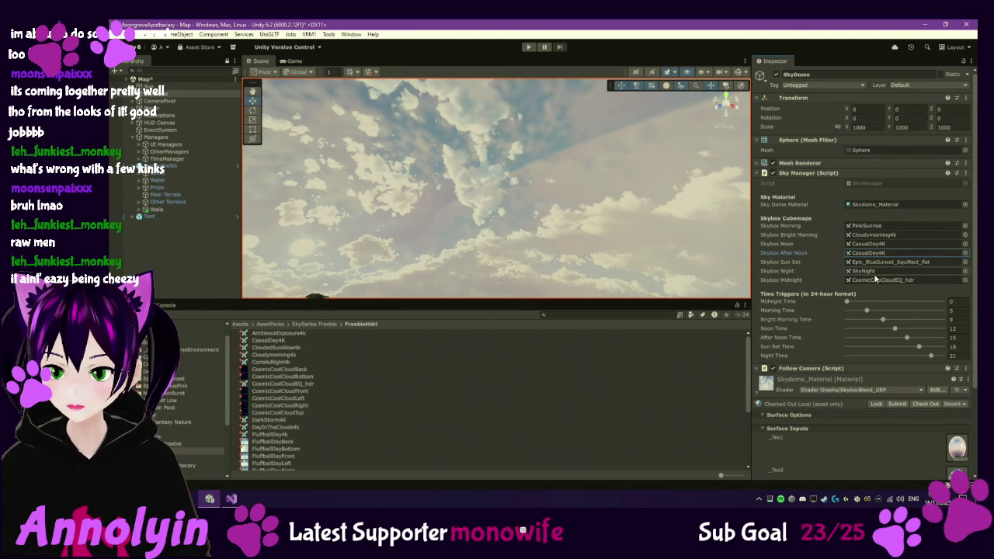
click(875, 281)
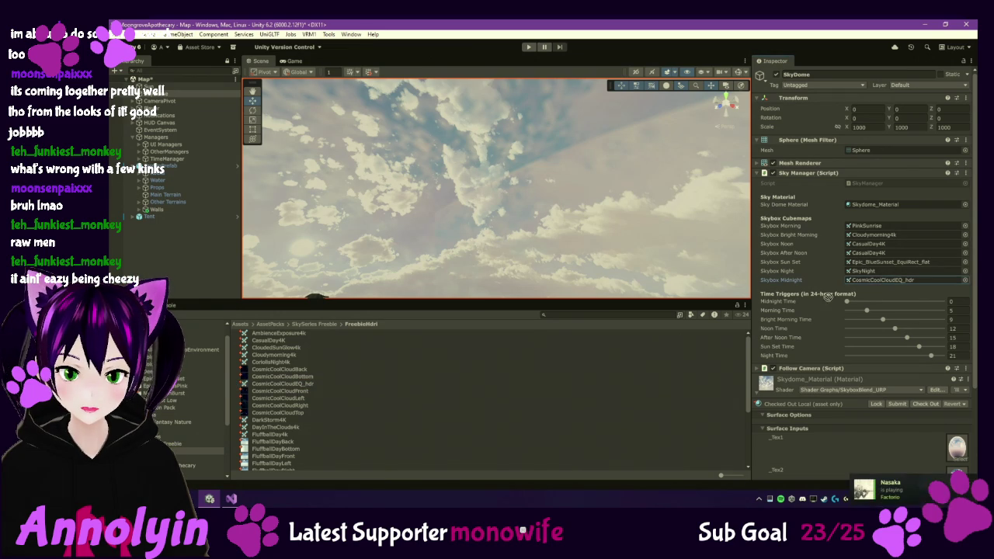
click(864, 272)
key(ctrl+v)
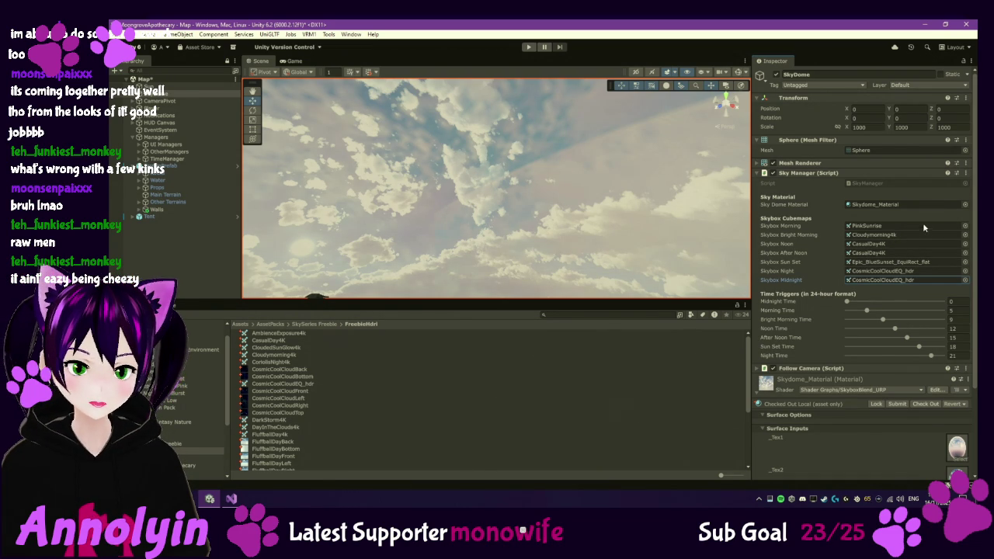
Step: Set Skybox Bright Morning to CasualDay4K as well
click(889, 242)
mouse_move(318, 342)
mouse_down()
mouse_move(862, 243)
mouse_move(862, 234)
mouse_up()
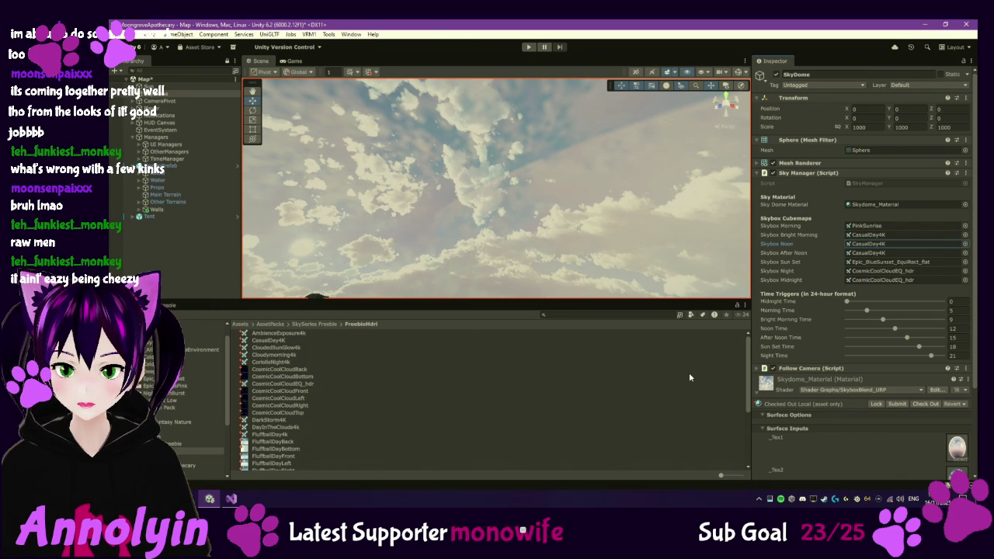
click(896, 226)
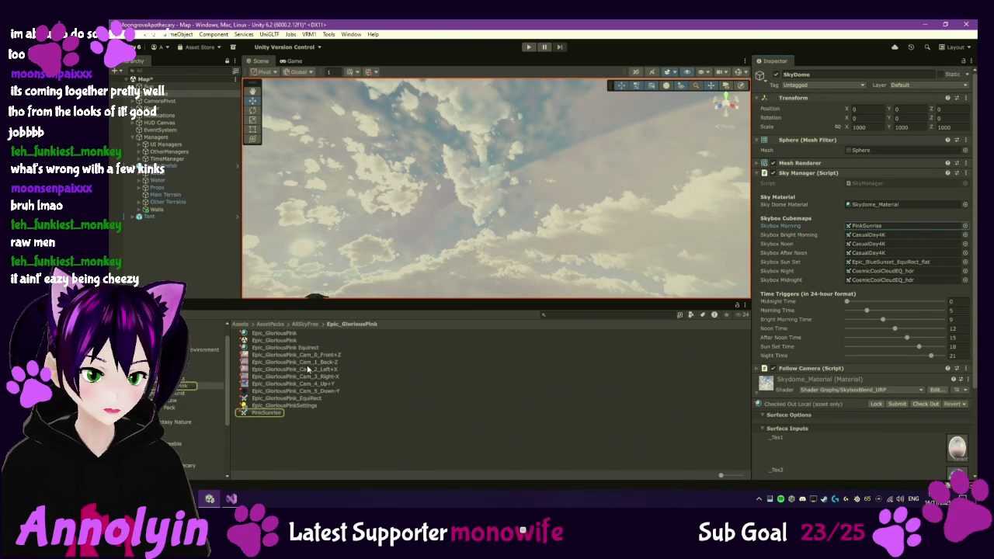
Step: Browse the Night MoonBurst and Cold Sunset sky materials, then start a new play test
click(916, 263)
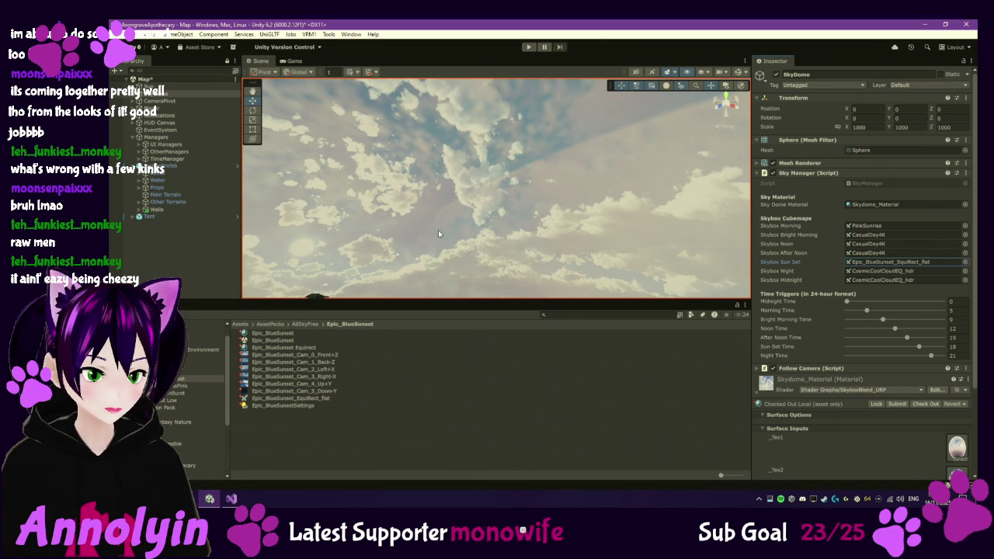
click(174, 392)
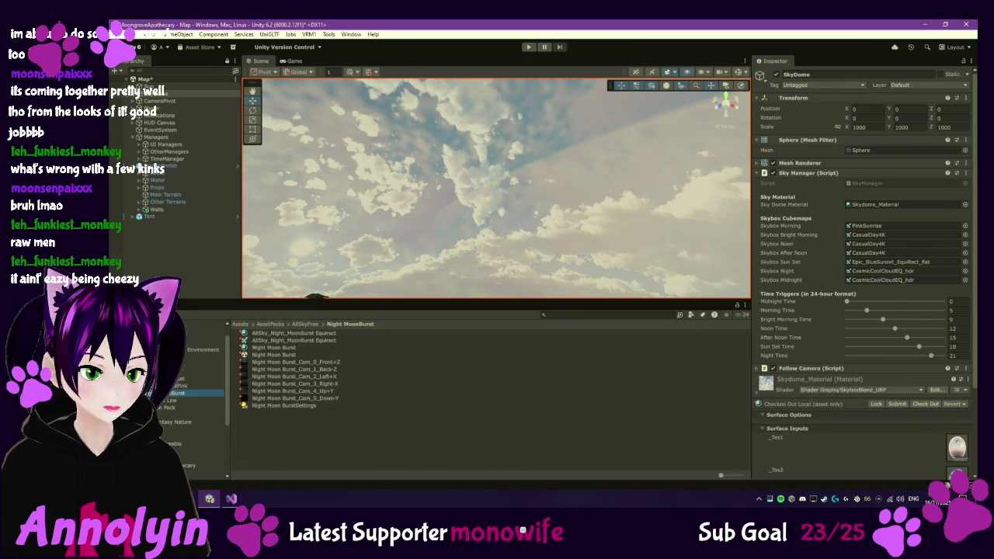
click(183, 363)
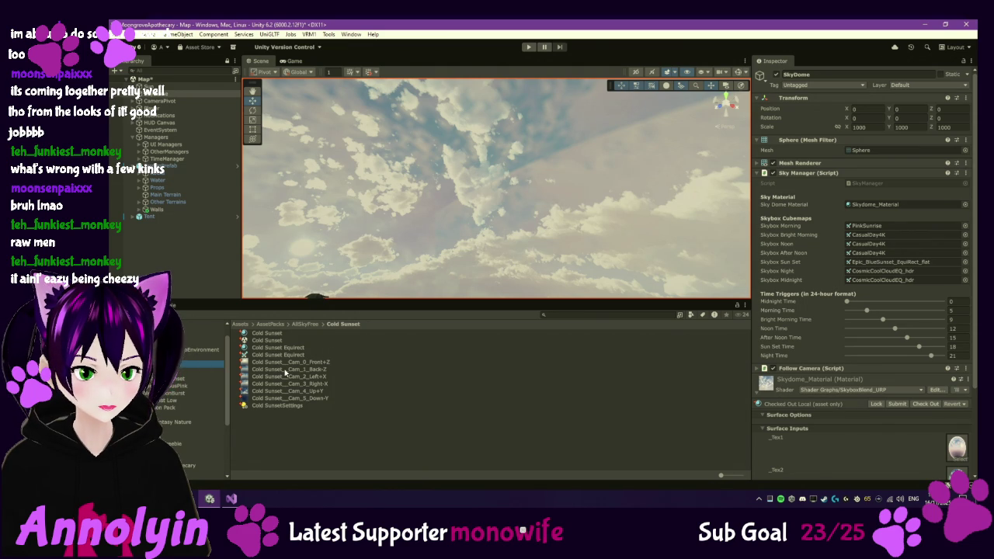
click(272, 347)
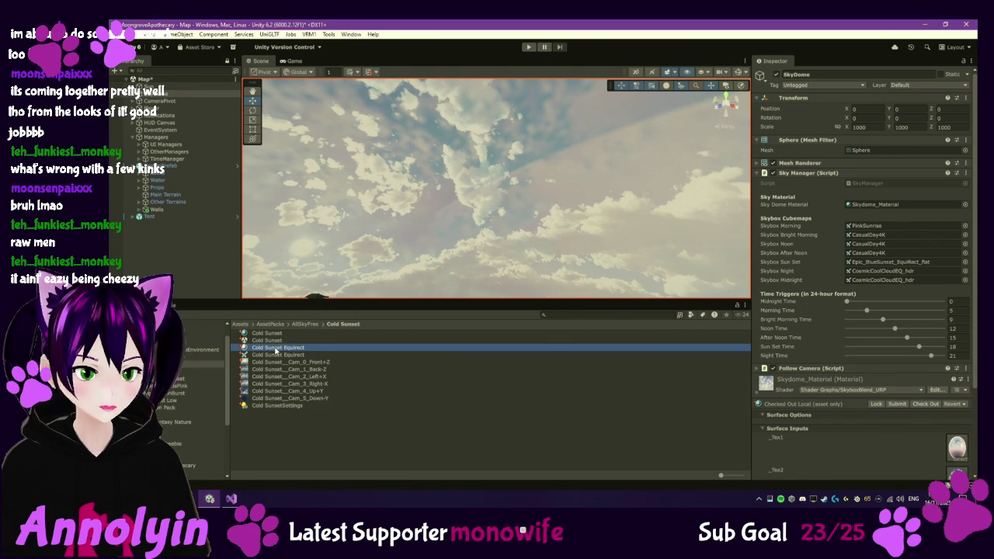
click(272, 334)
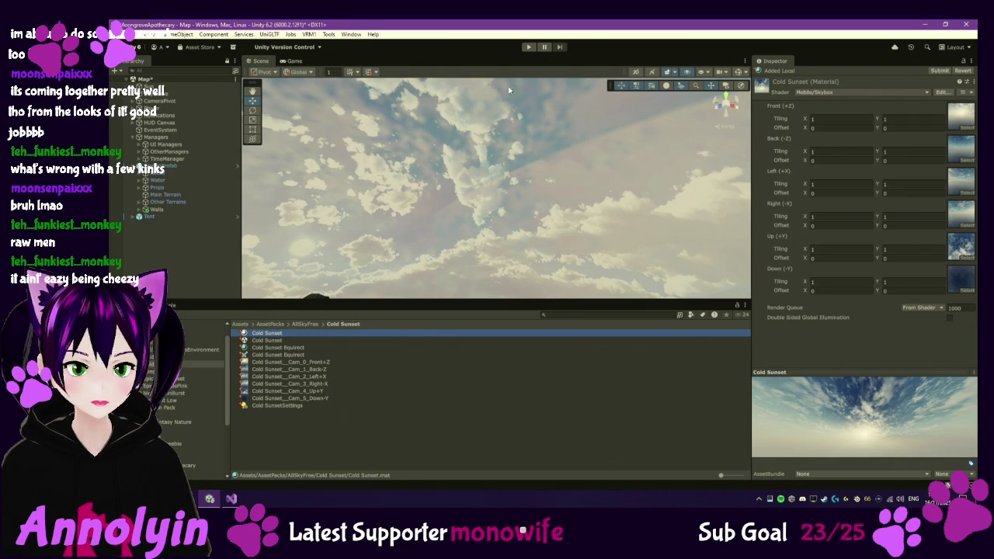
click(528, 47)
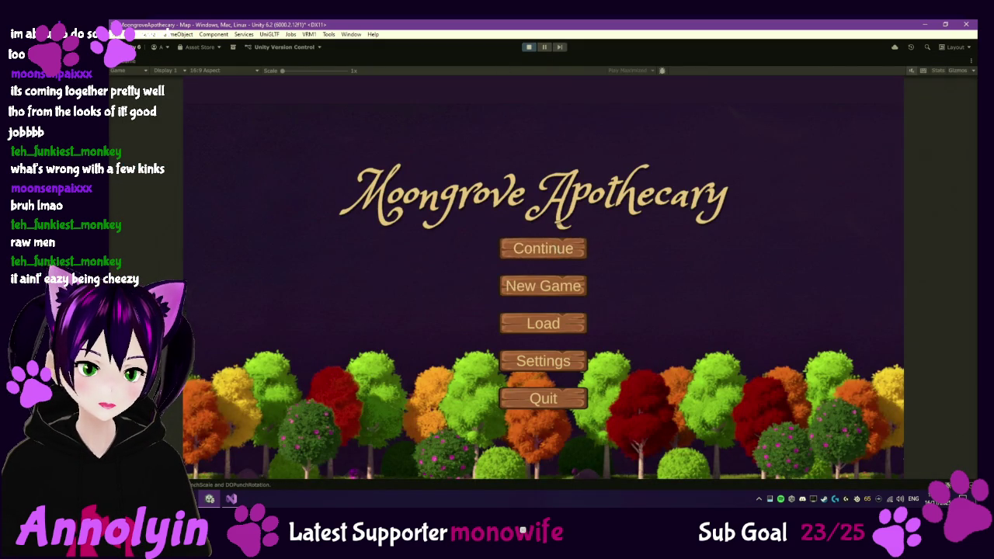
Step: Load the saved Day 4 meadow game, walk across the field, then bring up the Paused menu
key(Return)
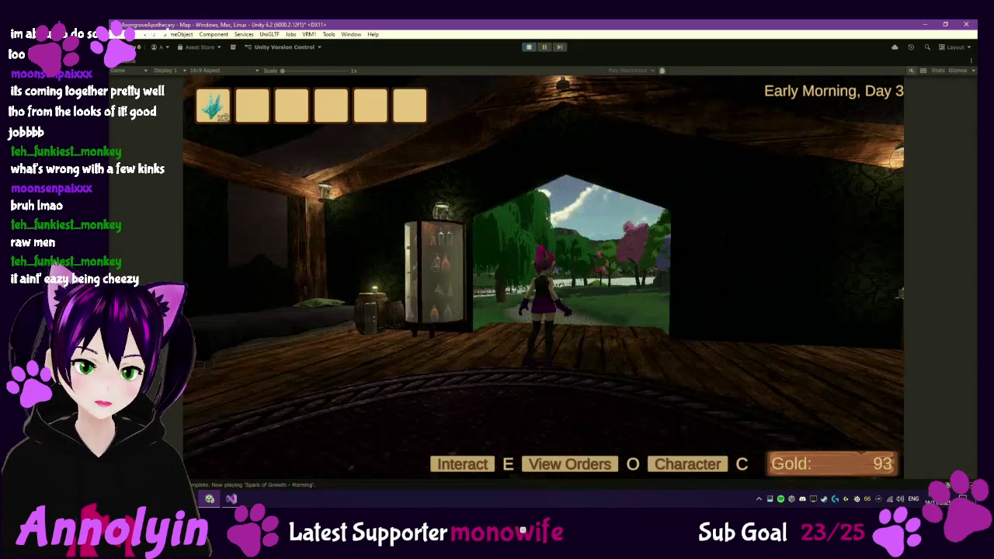
key(w)
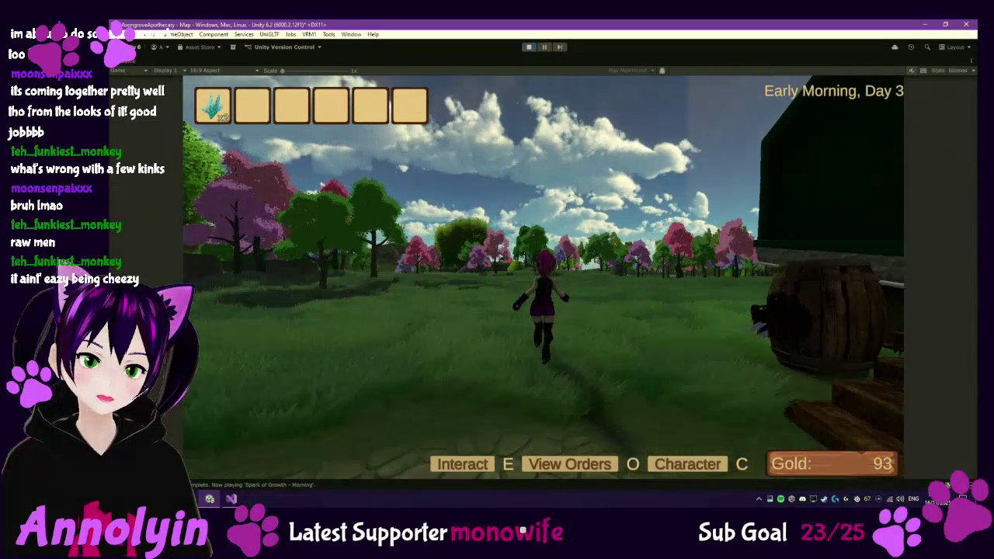
key(a)
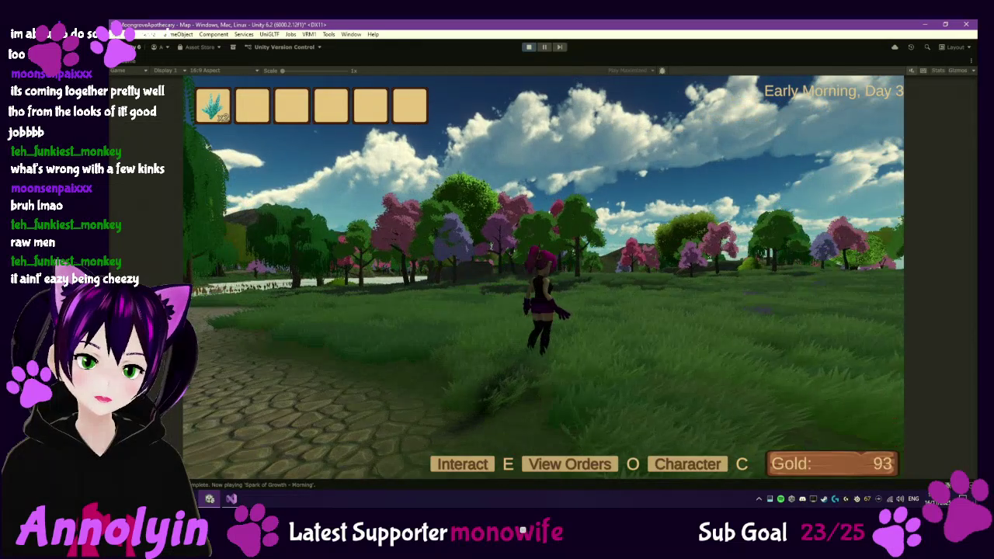
key(d)
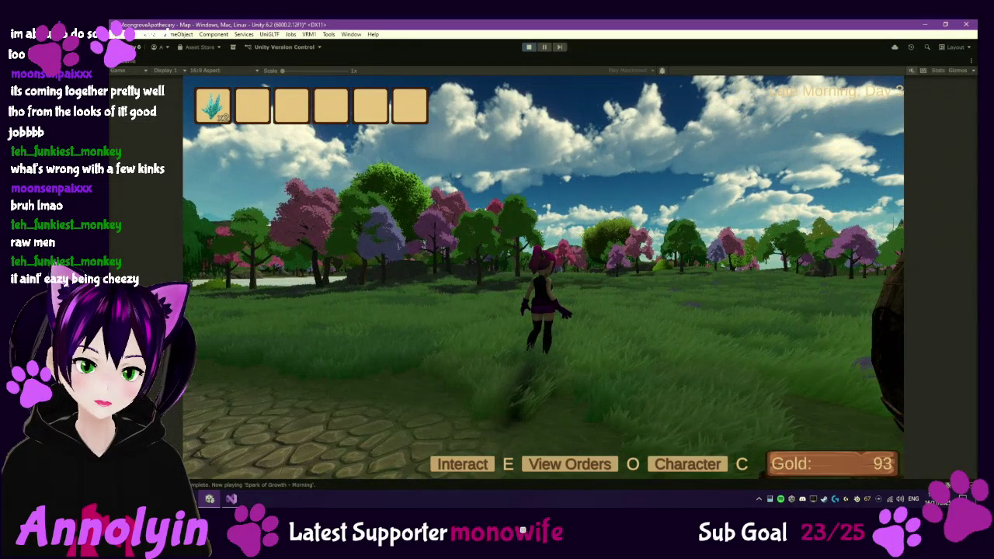
key(d)
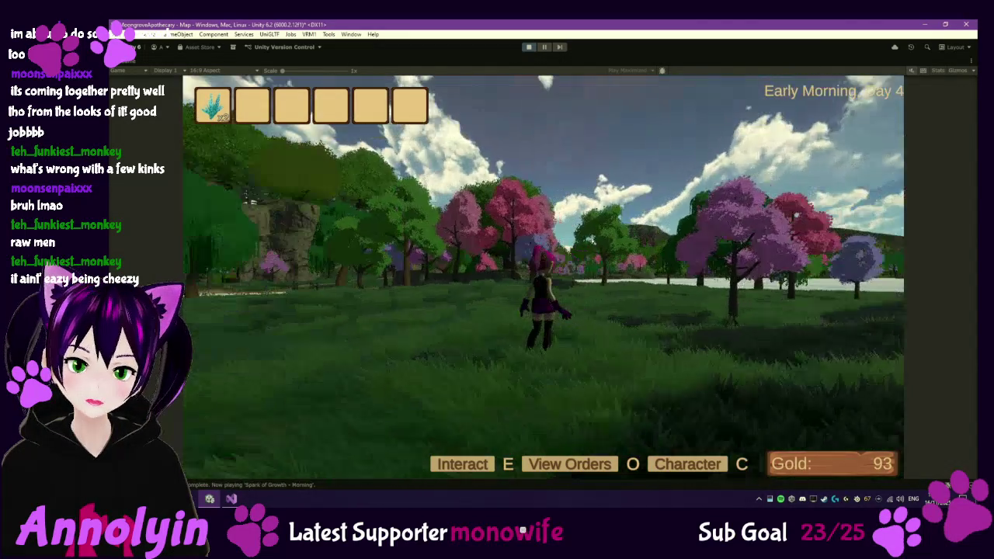
key(Escape)
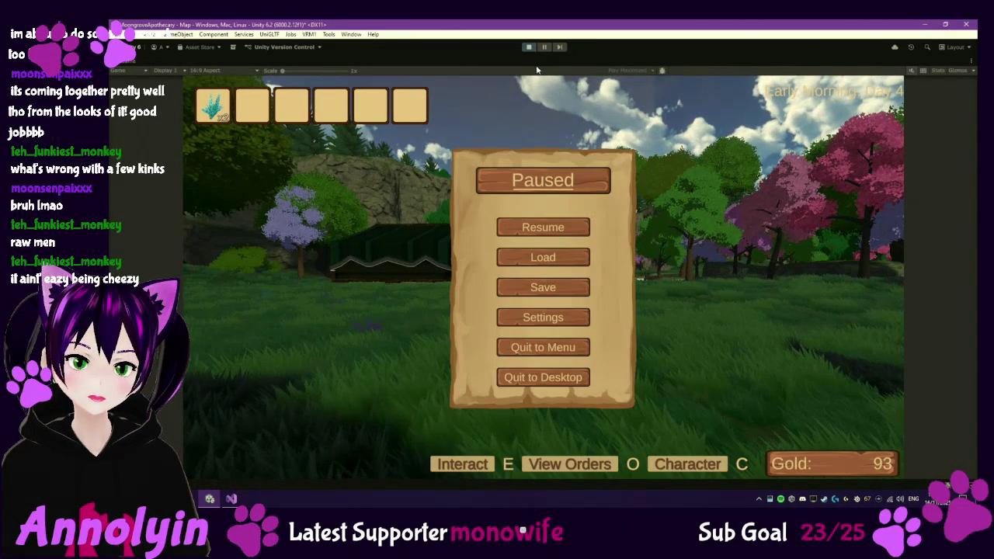
Step: Exit Play mode to get back to the scene editor
click(528, 47)
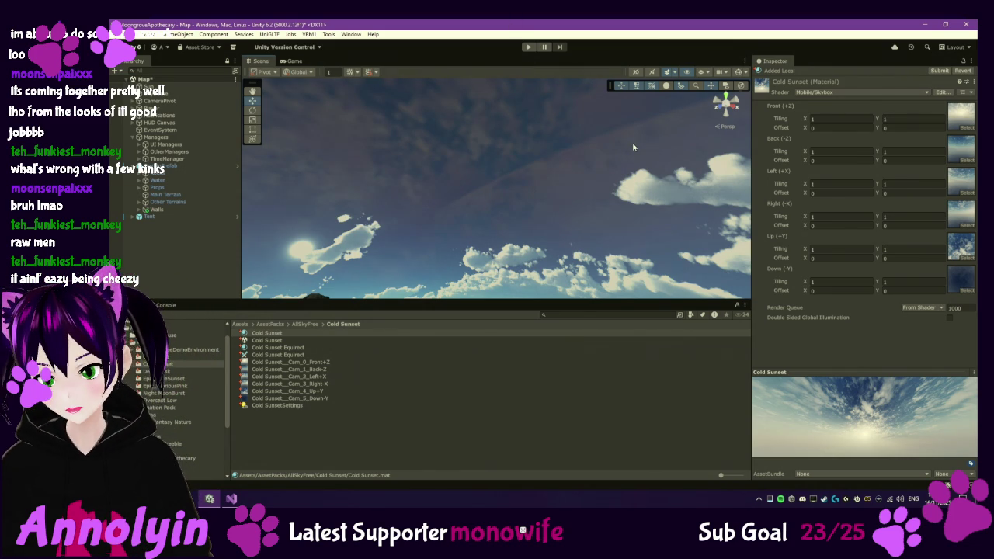
Step: Zoom out of the sky dome to view its cloudy surface from outside
scroll(541, 203, down, 10)
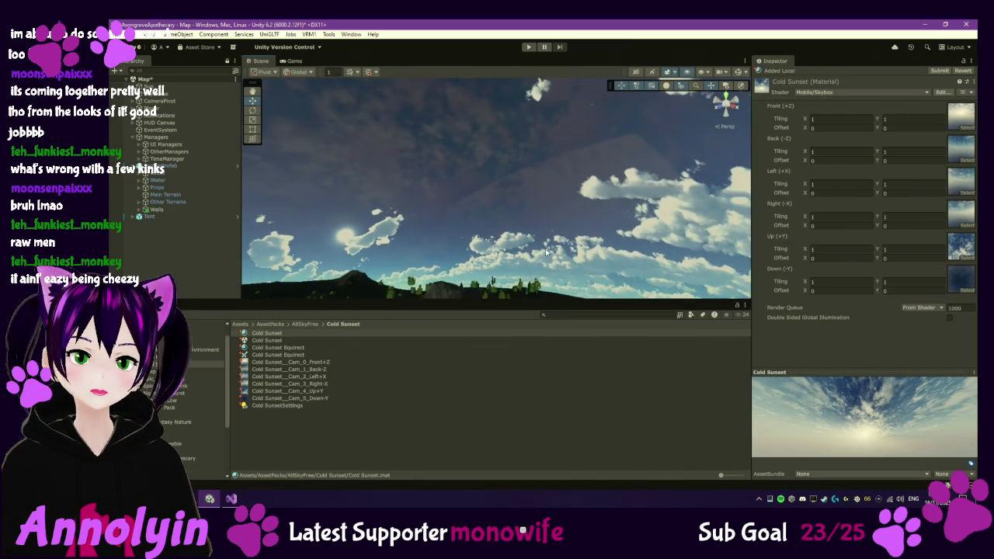
scroll(563, 202, down, 5)
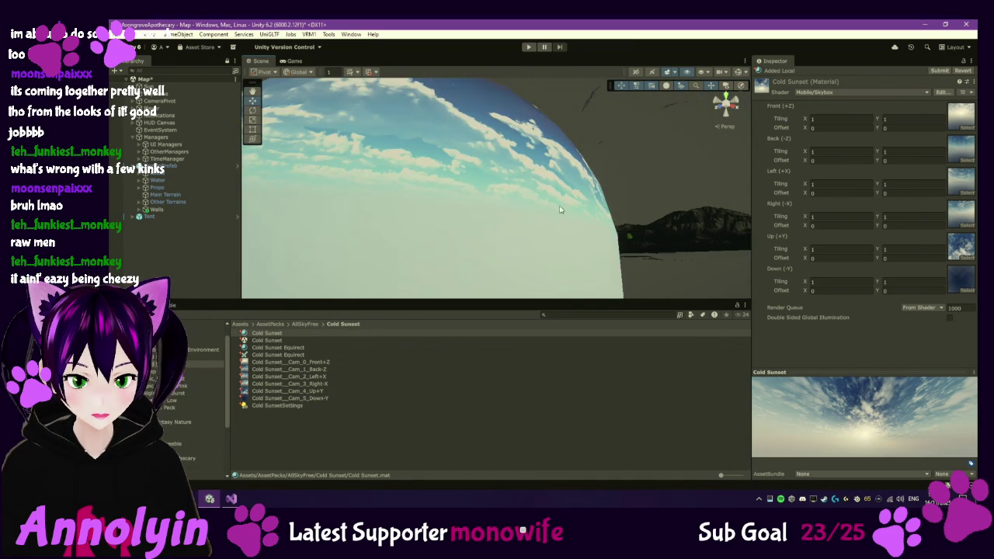
mouse_move(568, 208)
mouse_down()
mouse_move(465, 213)
mouse_move(486, 208)
mouse_up()
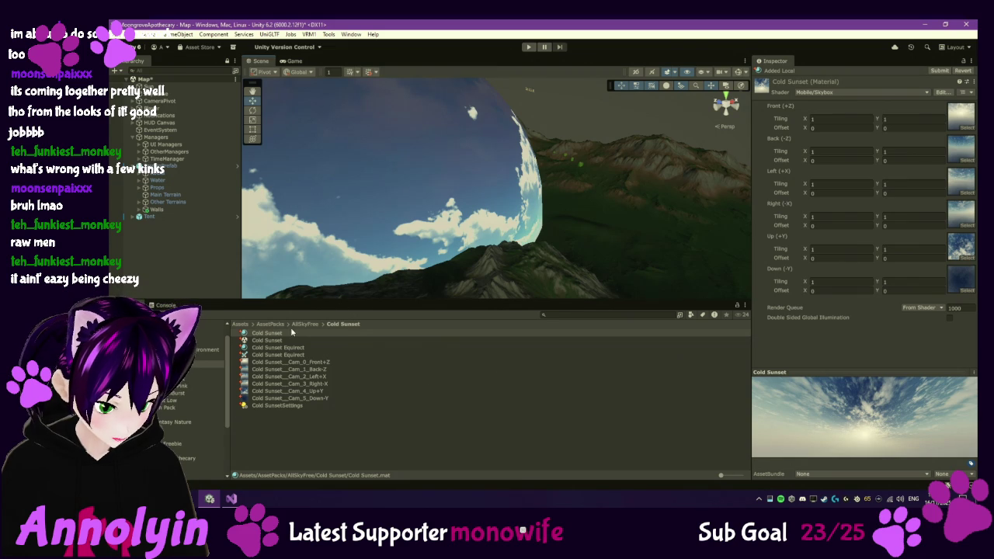
Step: Select SkyDome and ping the CasualDay4K cubemap from its material's _Tex2 field
click(189, 94)
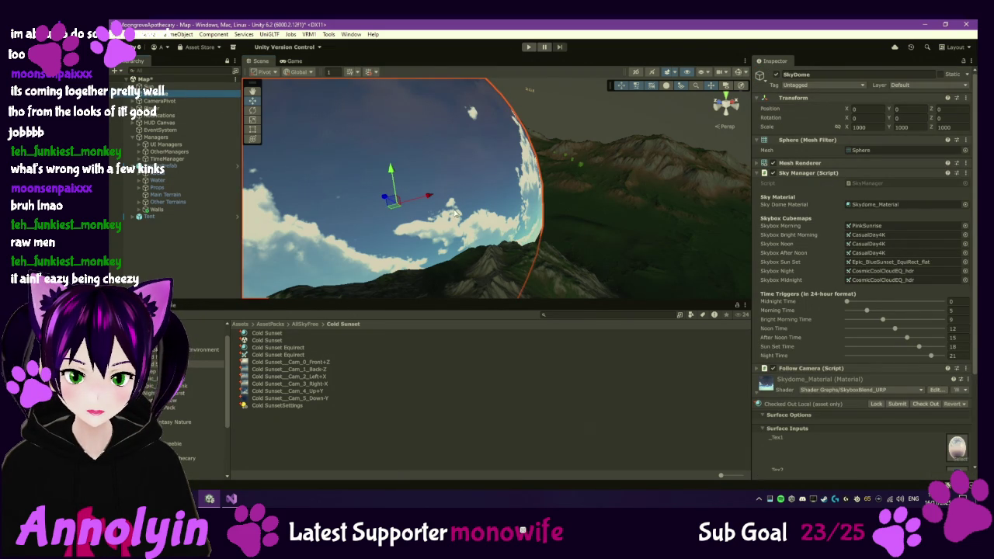
click(769, 386)
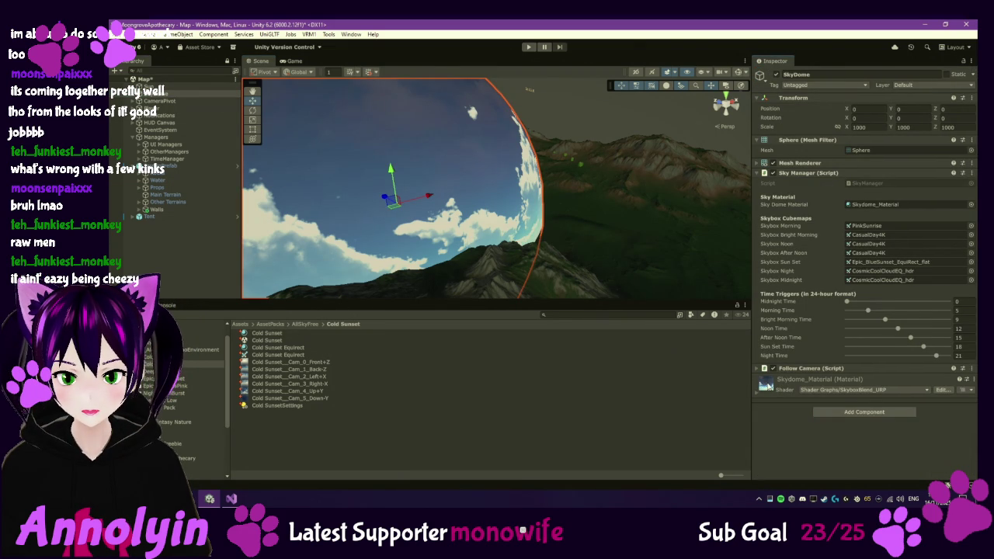
click(767, 386)
scroll(970, 435, down, 2)
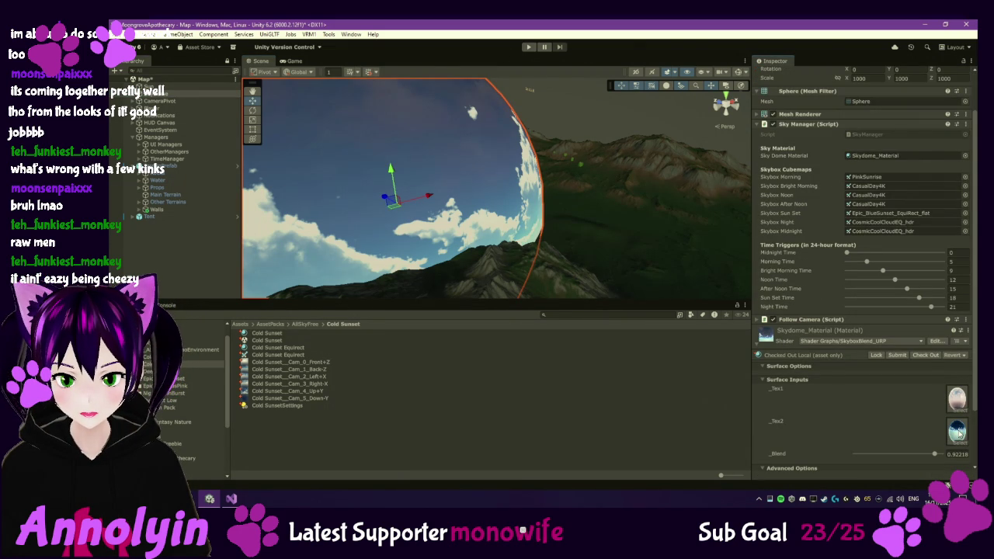
click(957, 432)
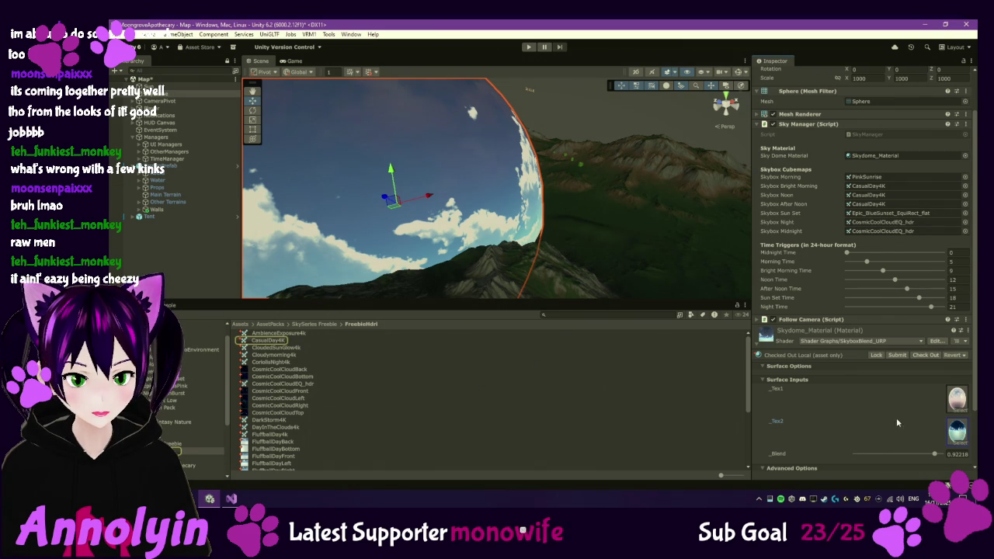
Step: Reimport CasualDay4K with Generate Mipmap off and Compression set to None
click(282, 341)
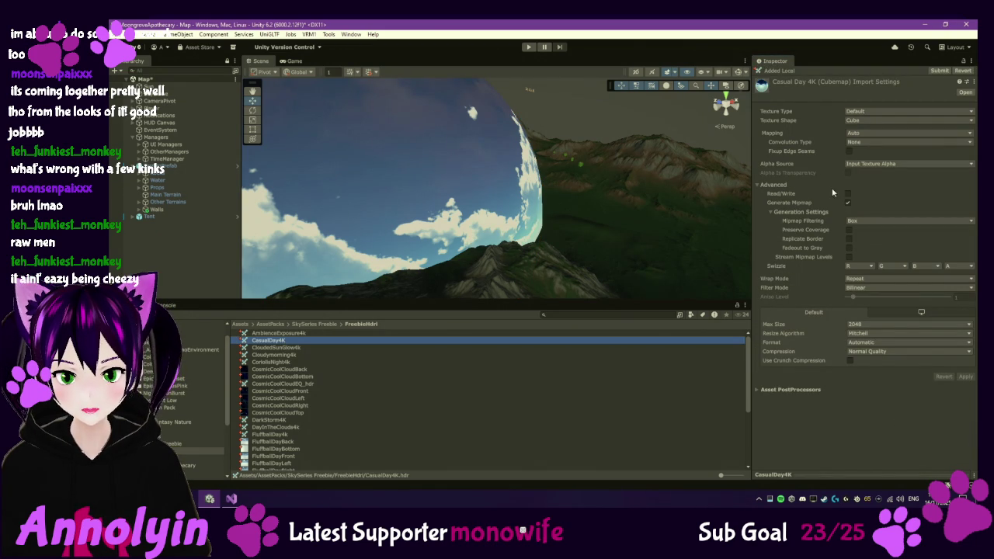
click(848, 203)
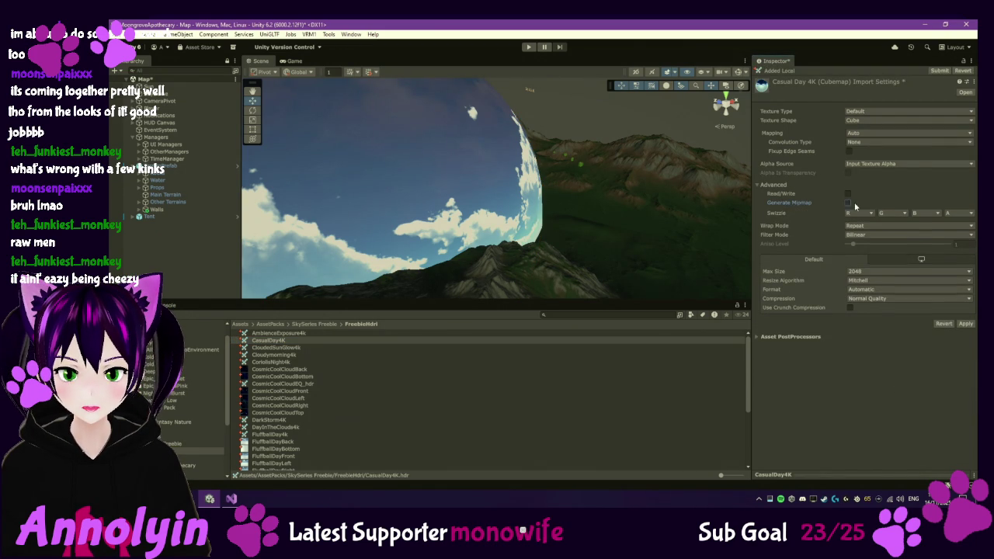
click(869, 298)
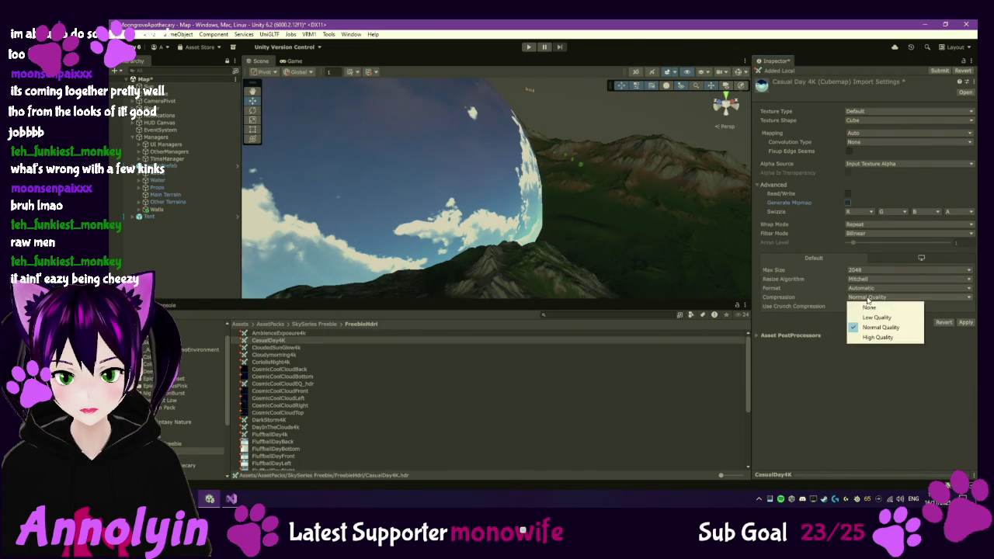
click(874, 306)
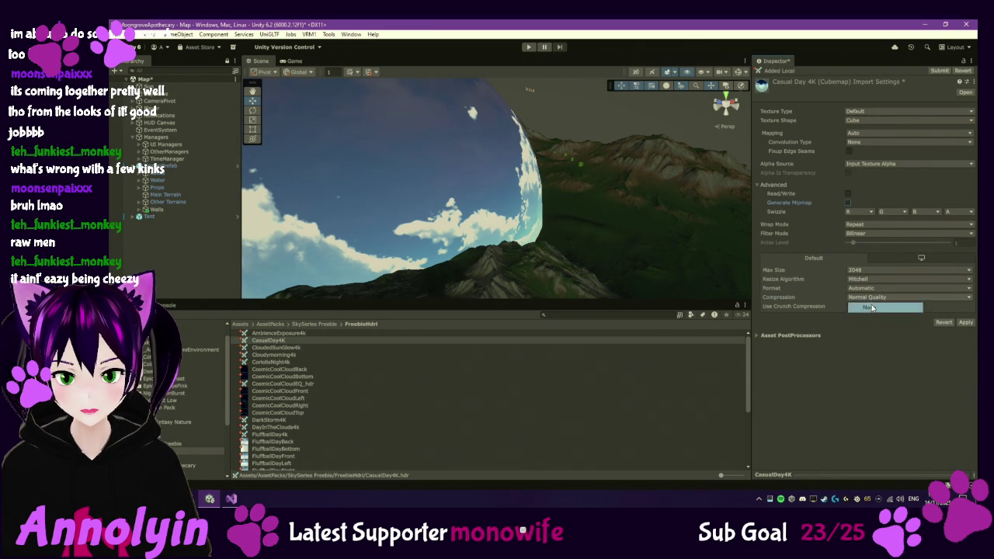
click(965, 314)
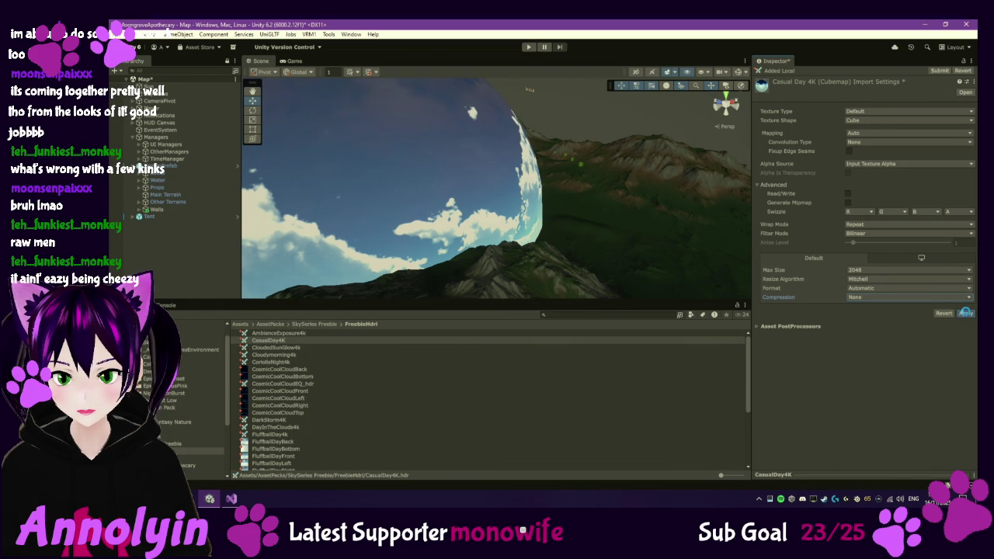
click(965, 313)
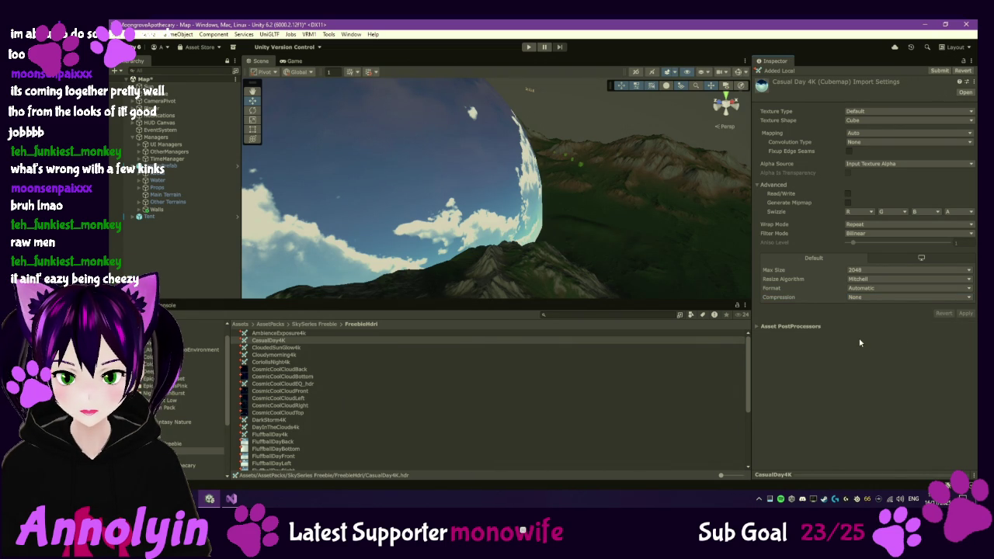
Step: Orbit and zoom the Scene view around the sky sphere, then reselect CasualDay4K
drag(557, 191, 477, 223)
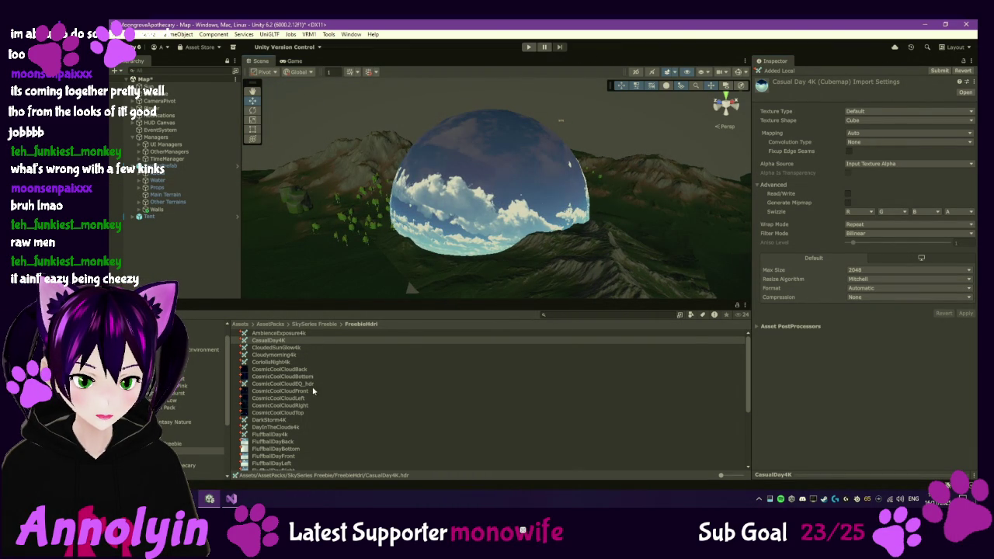
scroll(314, 381, down, 1)
scroll(333, 381, up, 1)
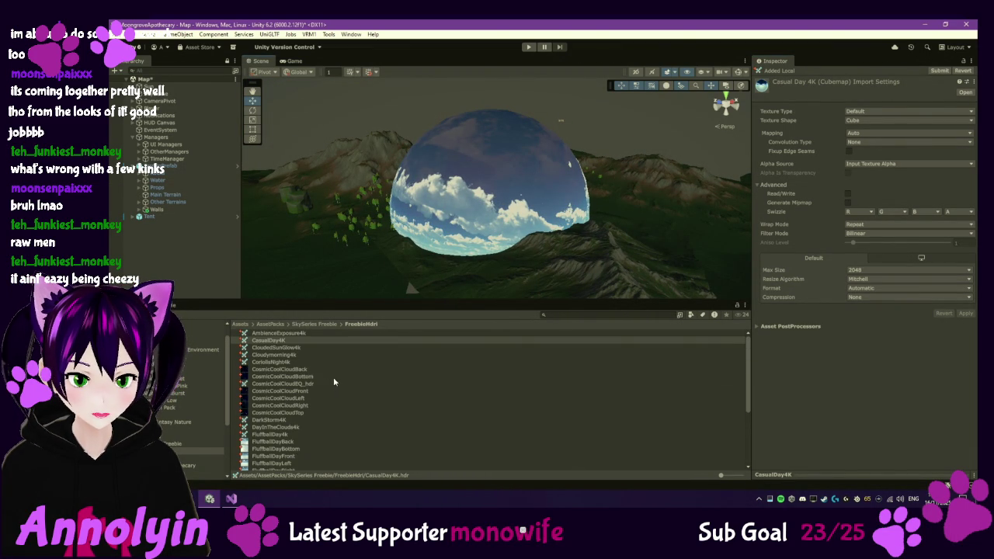
mouse_move(544, 225)
mouse_down()
mouse_move(630, 223)
mouse_move(470, 249)
mouse_move(504, 231)
mouse_move(674, 251)
mouse_move(825, 185)
mouse_move(482, 148)
mouse_move(230, 101)
mouse_move(268, 159)
mouse_move(438, 232)
mouse_move(475, 187)
mouse_move(508, 207)
mouse_move(483, 177)
mouse_move(452, 182)
mouse_move(418, 138)
mouse_up()
scroll(470, 249, up, 3)
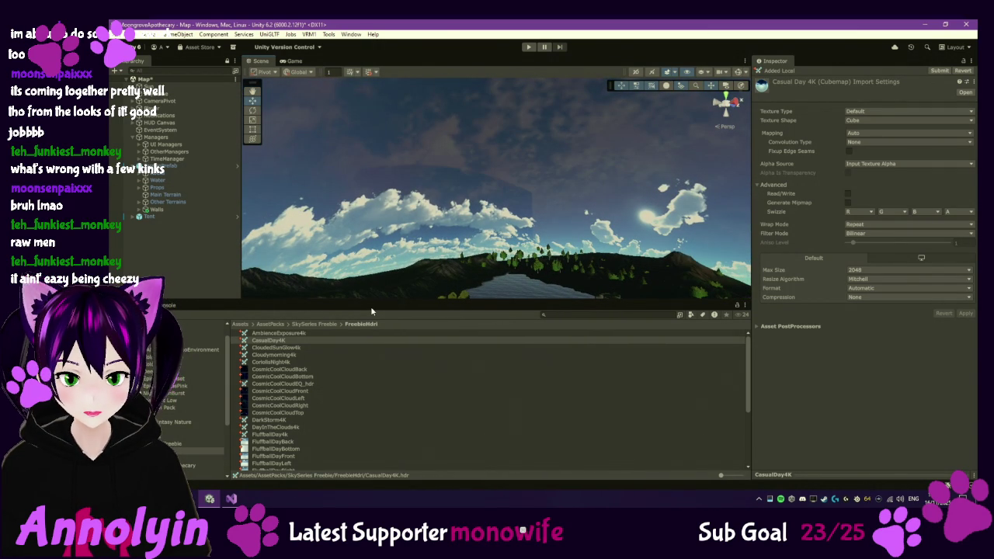
click(755, 327)
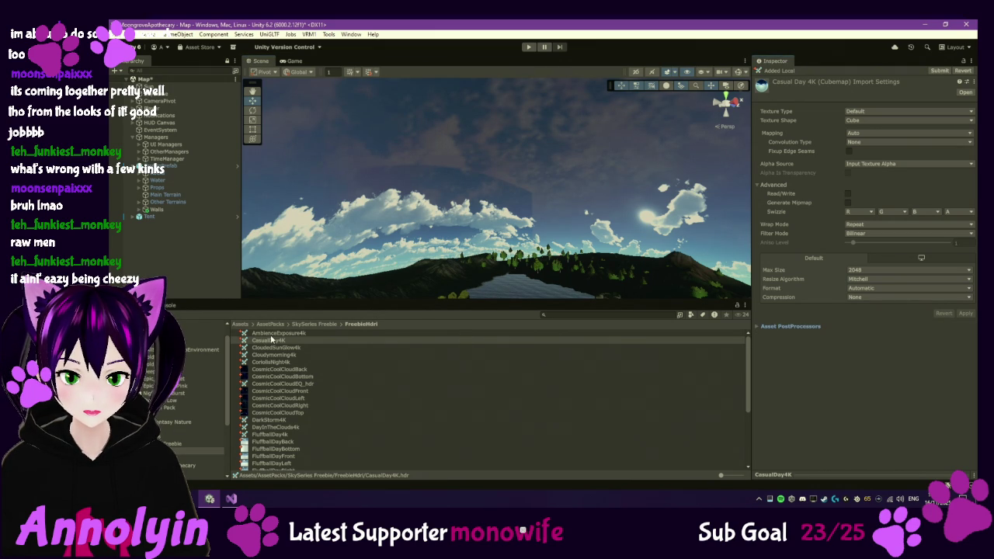
click(273, 342)
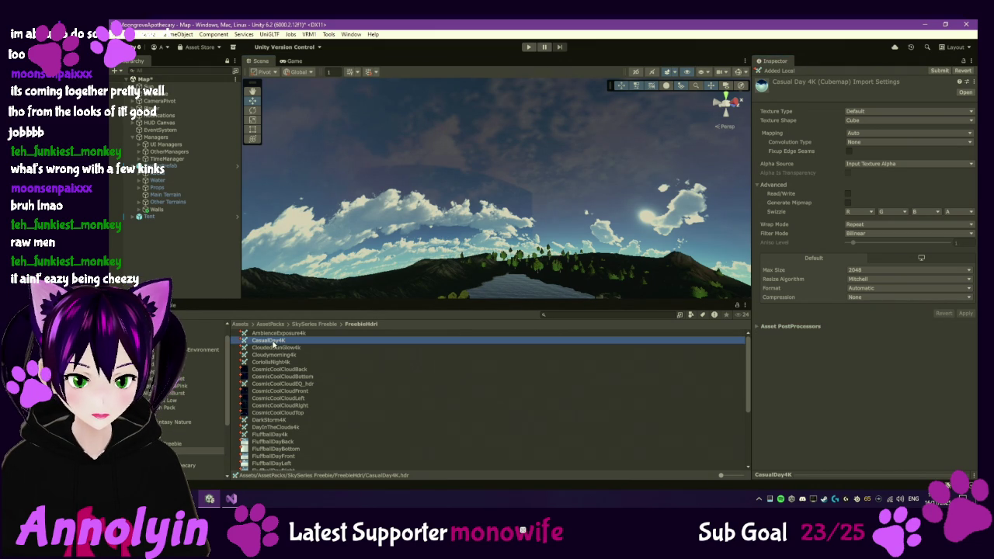
Step: Go up to the SkySeries Freebie folder and preview the Cloudymorning sky material
click(315, 325)
click(316, 325)
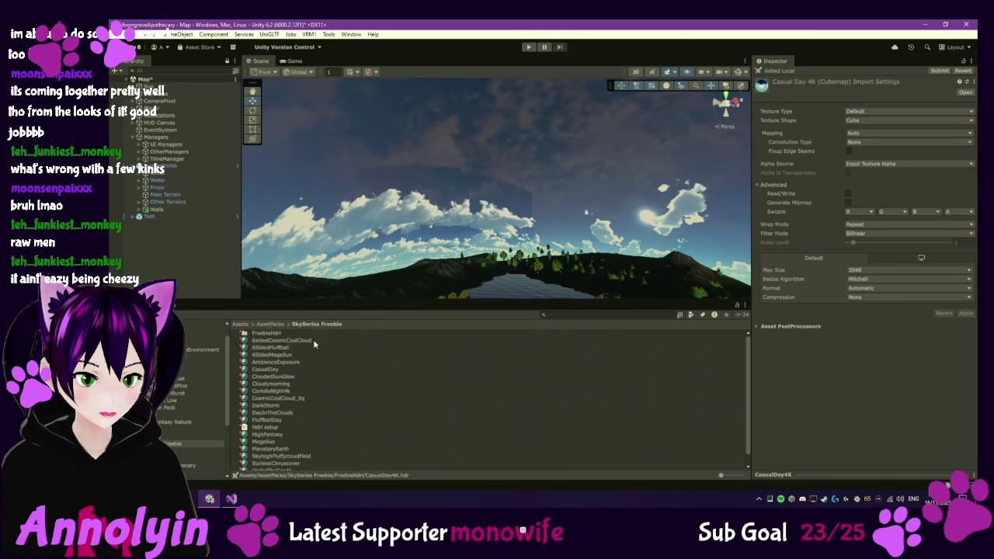
scroll(299, 361, down, 1)
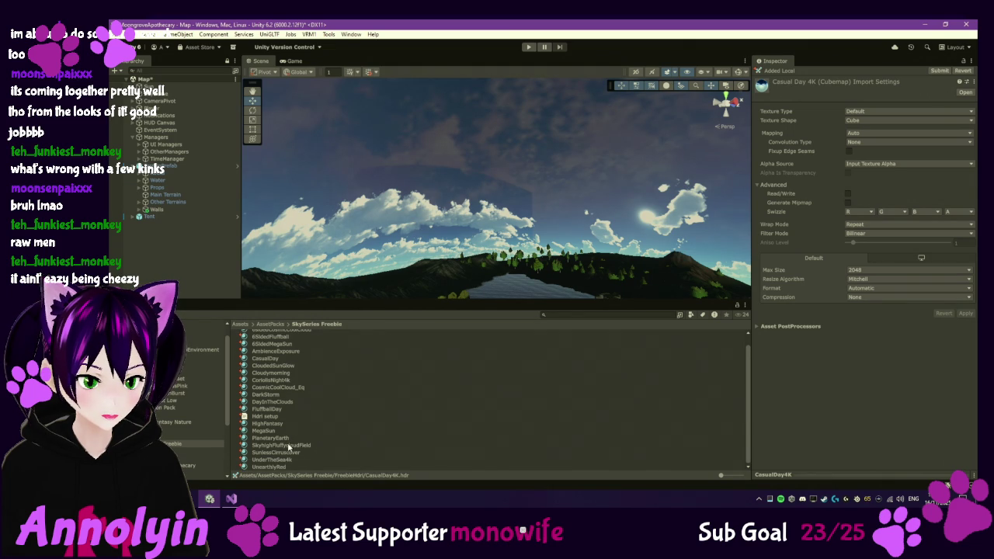
click(271, 373)
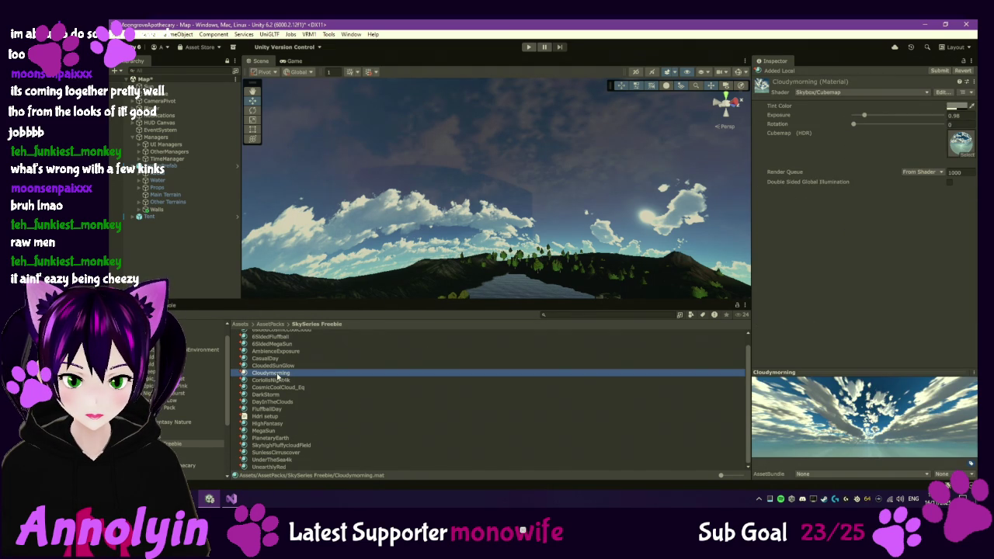
Step: Open the FreebieHdri folder and select the PlanetaryEarth4k cubemap
scroll(314, 363, up, 1)
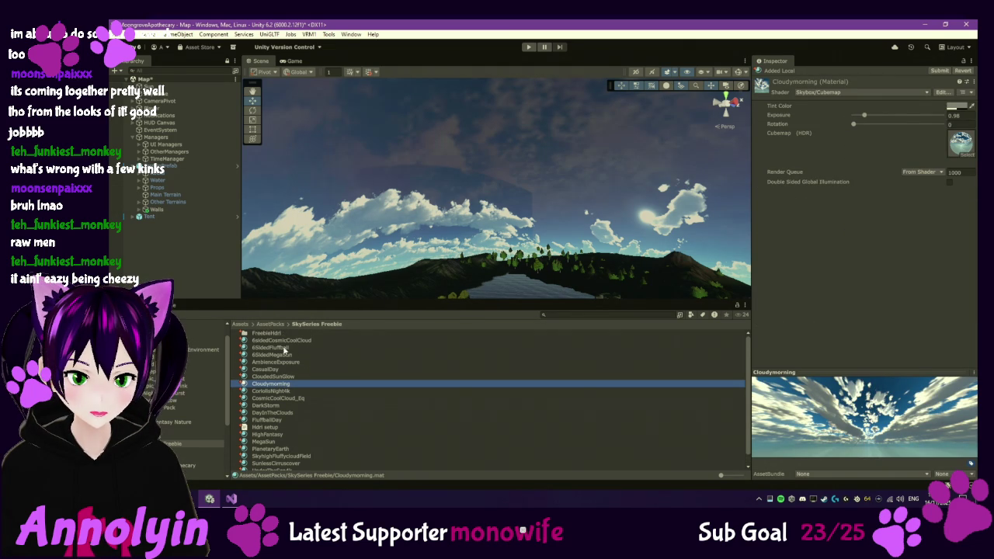
click(272, 334)
double_click(272, 334)
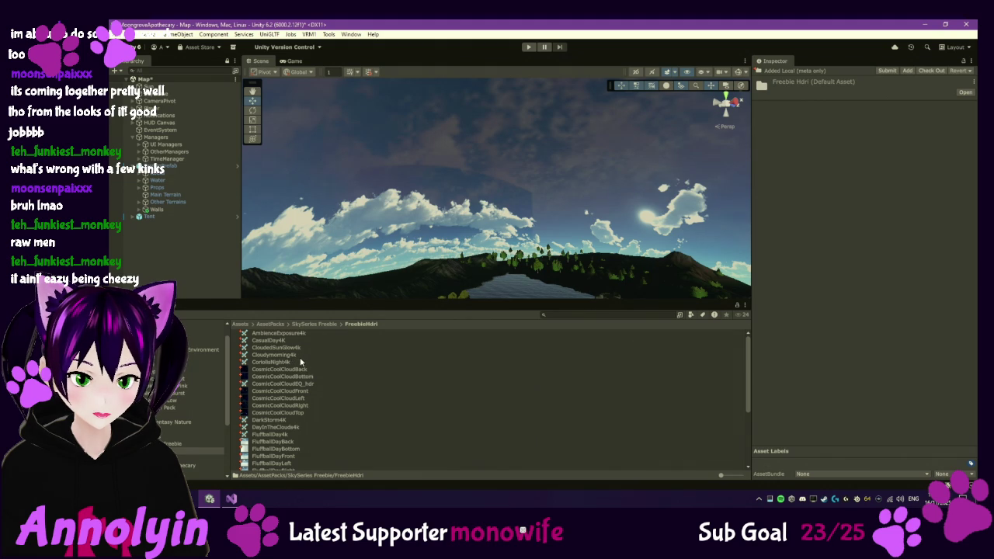
scroll(305, 373, down, 5)
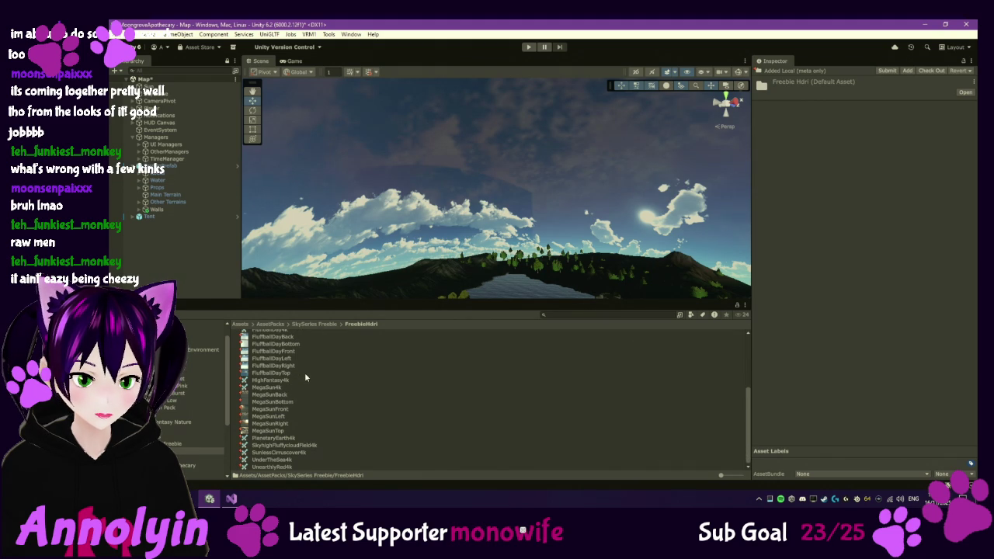
click(290, 438)
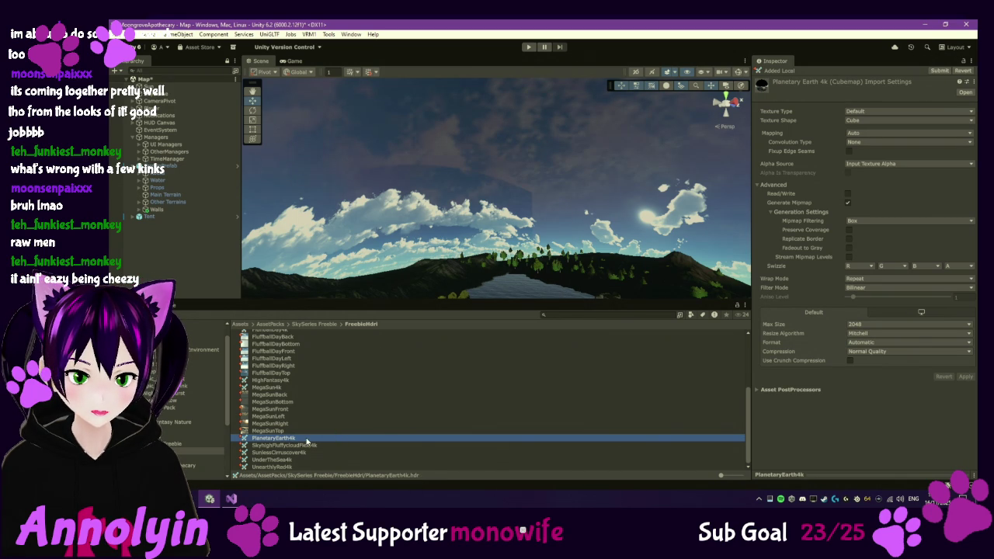
Step: Preview the MegaSun4k, HighFantasy4k, DayInTheClouds4k and FluffballDay4k sky textures
click(276, 387)
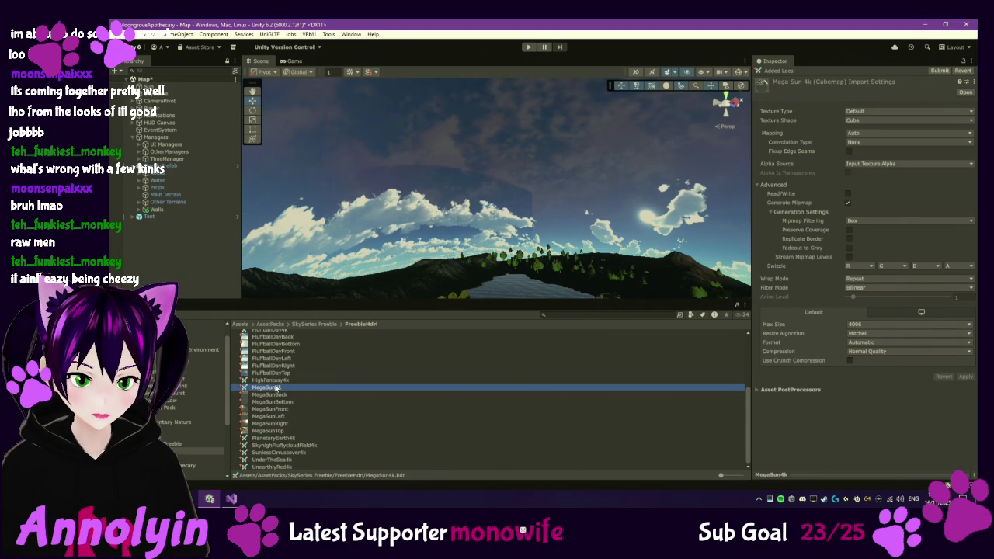
click(274, 380)
scroll(275, 381, up, 3)
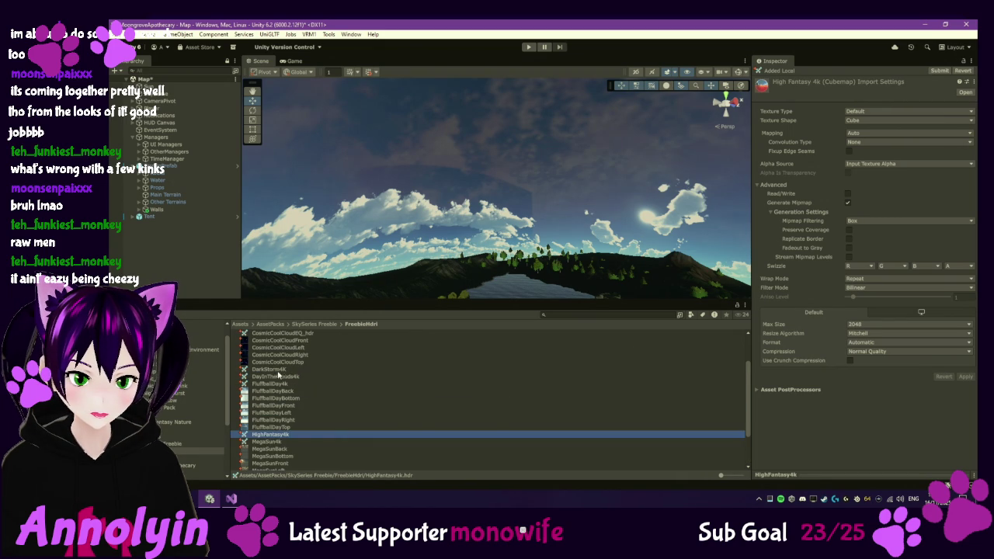
click(275, 376)
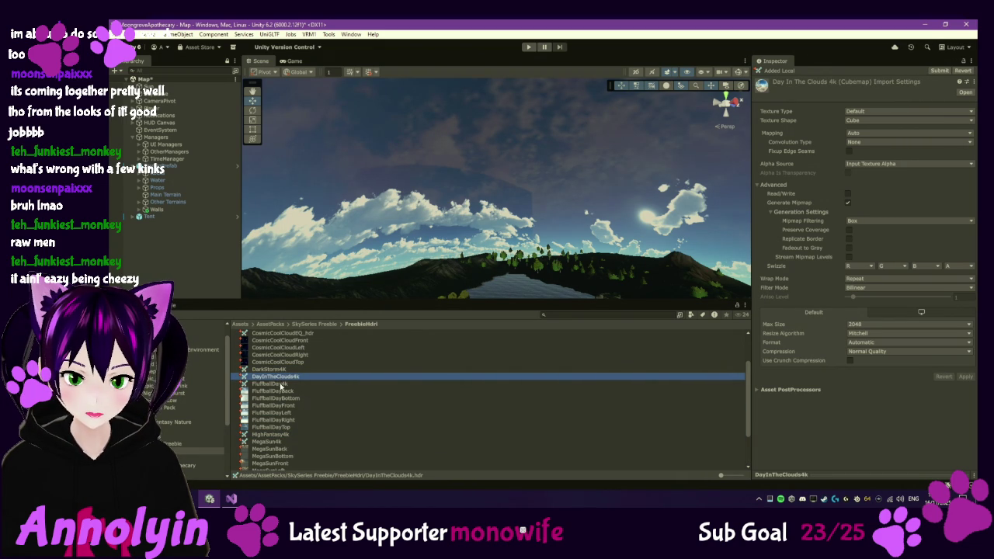
click(281, 383)
scroll(287, 373, up, 2)
Step: Preview CosmicCoolCloudEQ_hdr, CoriolisNight4k, Cloudymorning4k and CloudedSunGlow4k, then bring up CasualDay4K's asset actions menu
click(284, 362)
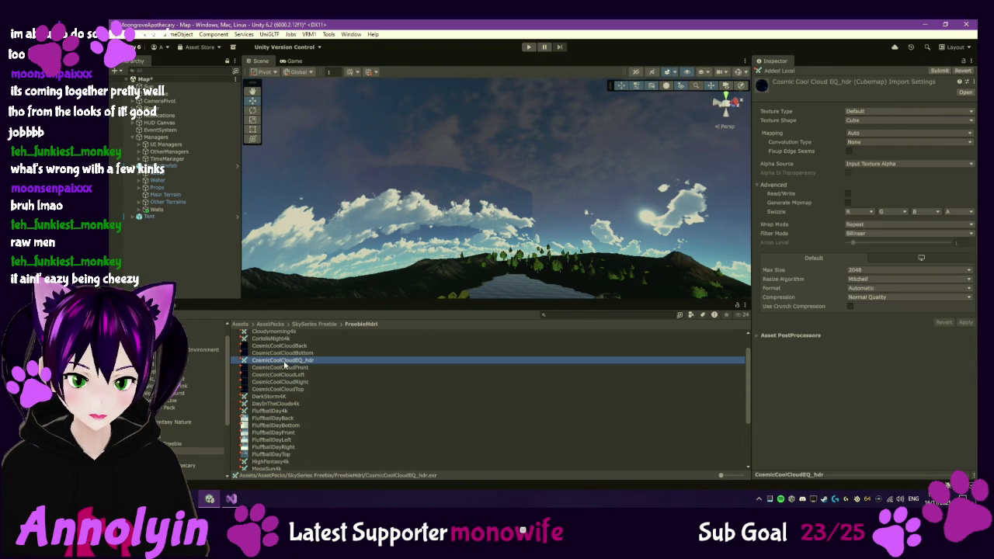
scroll(284, 365, up, 2)
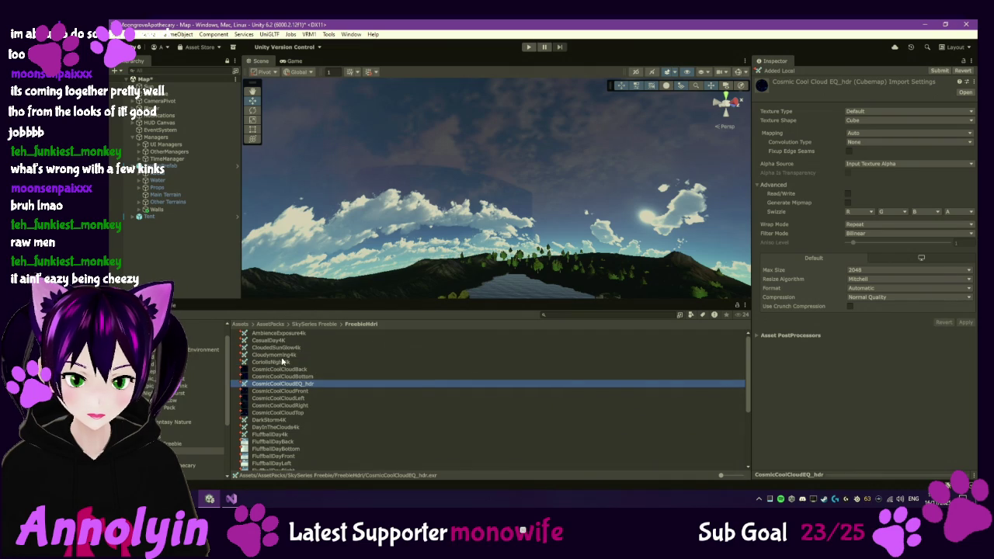
click(282, 362)
click(279, 355)
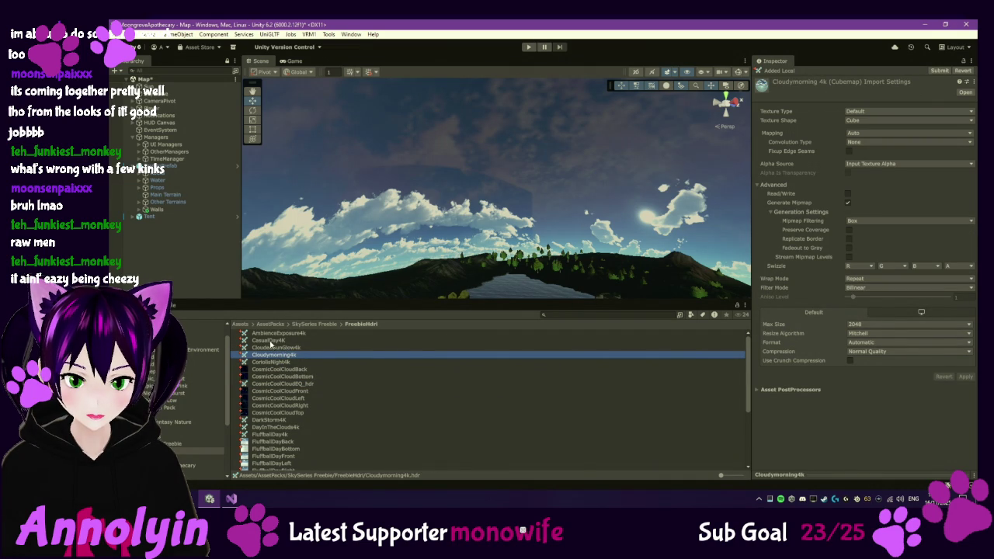
click(271, 341)
click(279, 349)
click(277, 342)
right_click(278, 344)
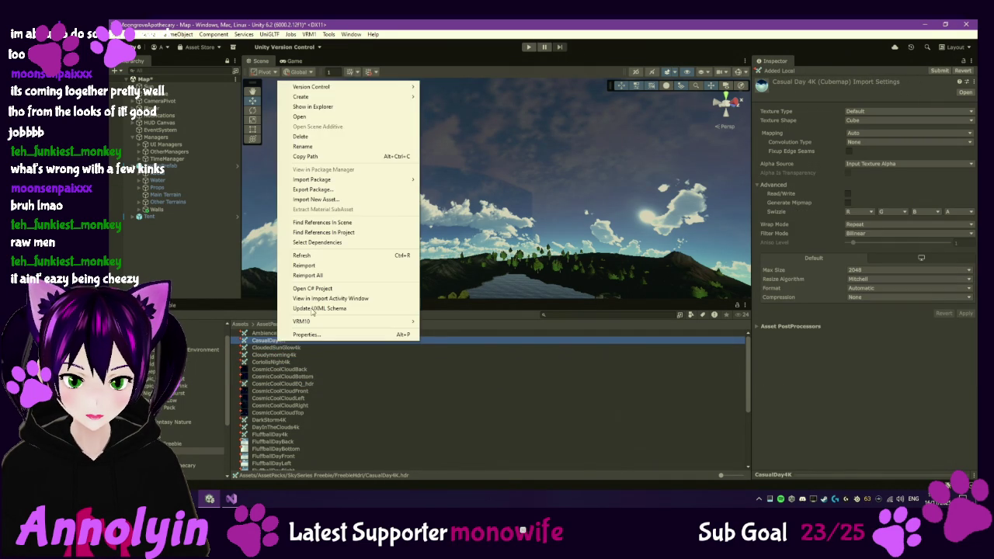
click(326, 108)
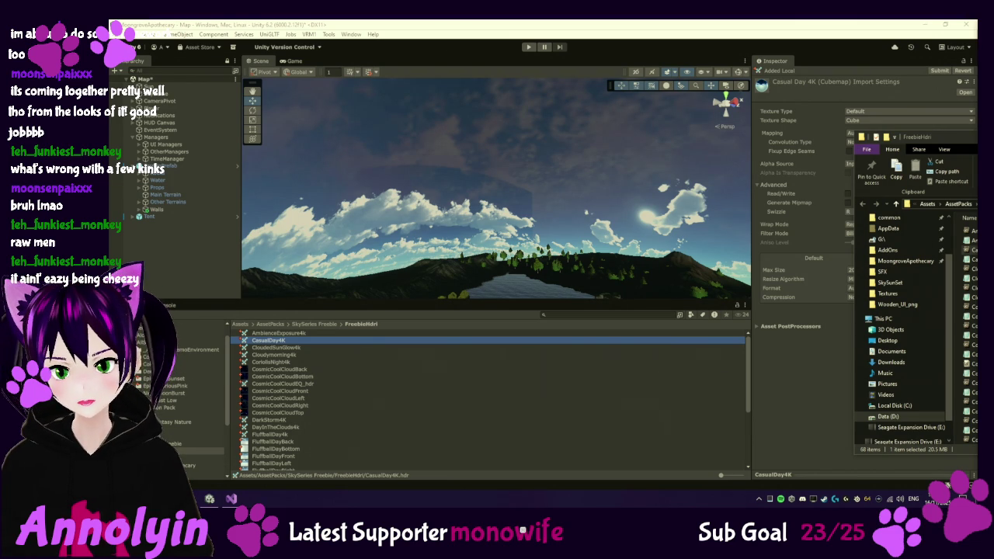
click(791, 394)
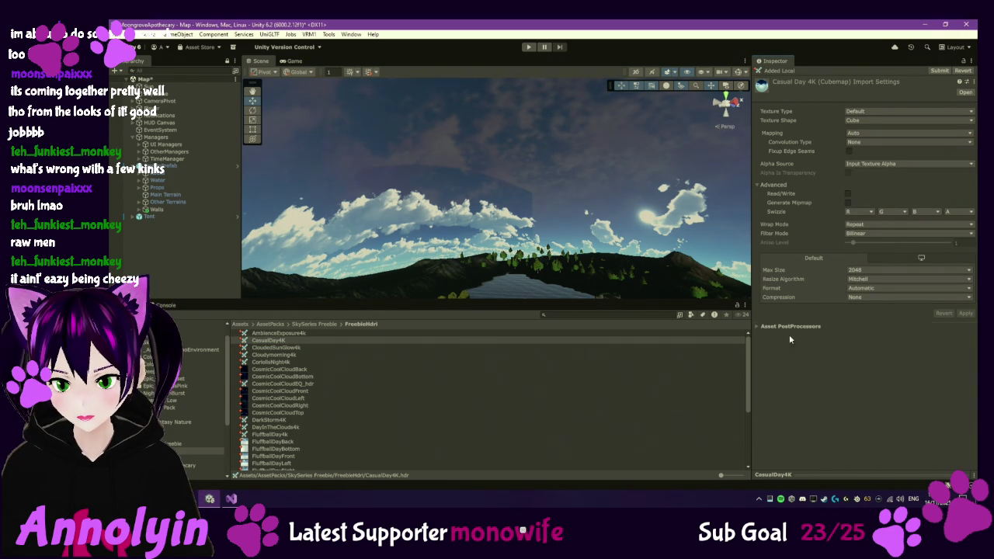
click(865, 224)
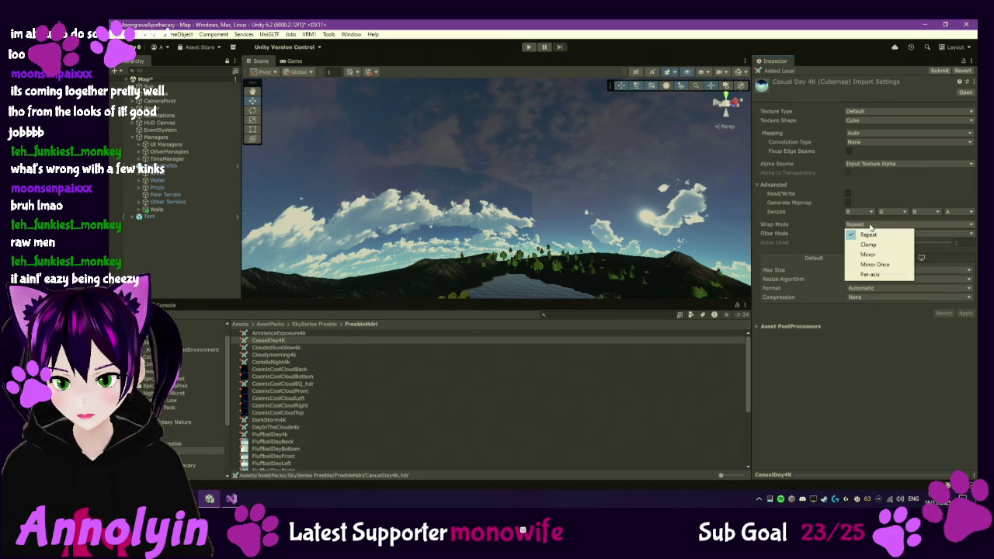
Step: Leave Wrap Mode at Repeat, then zoom out and orbit to see the cloud sphere from outside
click(816, 227)
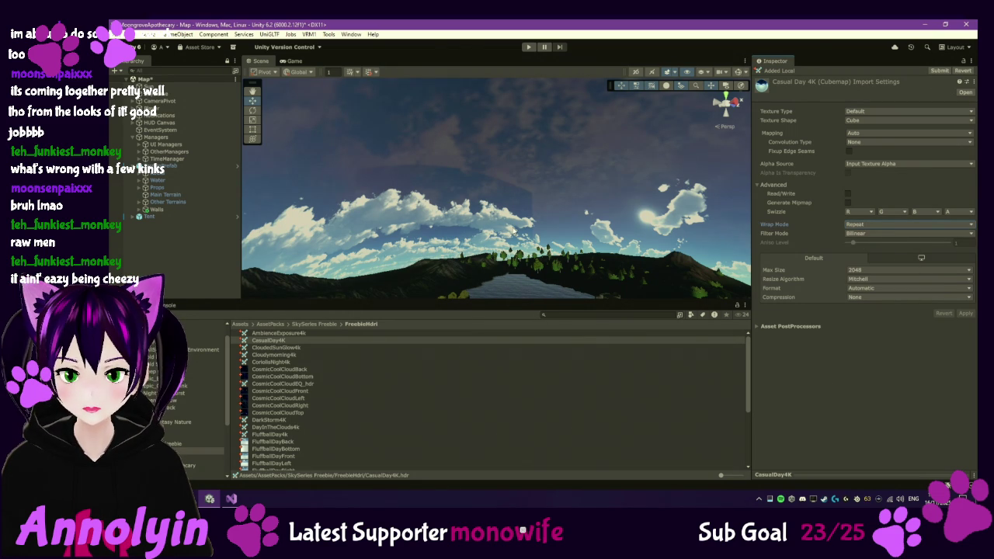
scroll(552, 212, down, 3)
scroll(552, 213, down, 5)
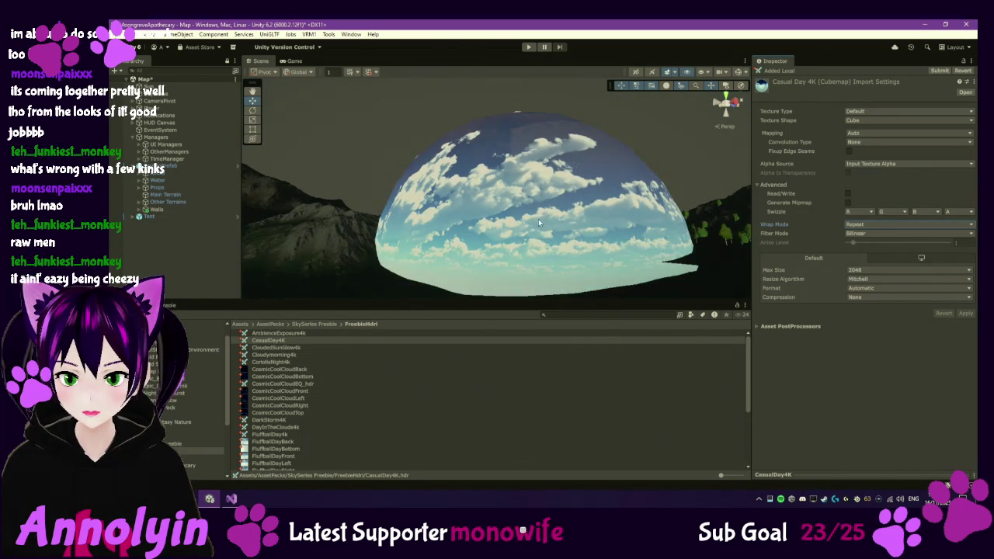
scroll(509, 222, up, 2)
mouse_move(509, 223)
mouse_down()
mouse_move(502, 266)
mouse_move(378, 179)
mouse_move(251, 230)
mouse_up()
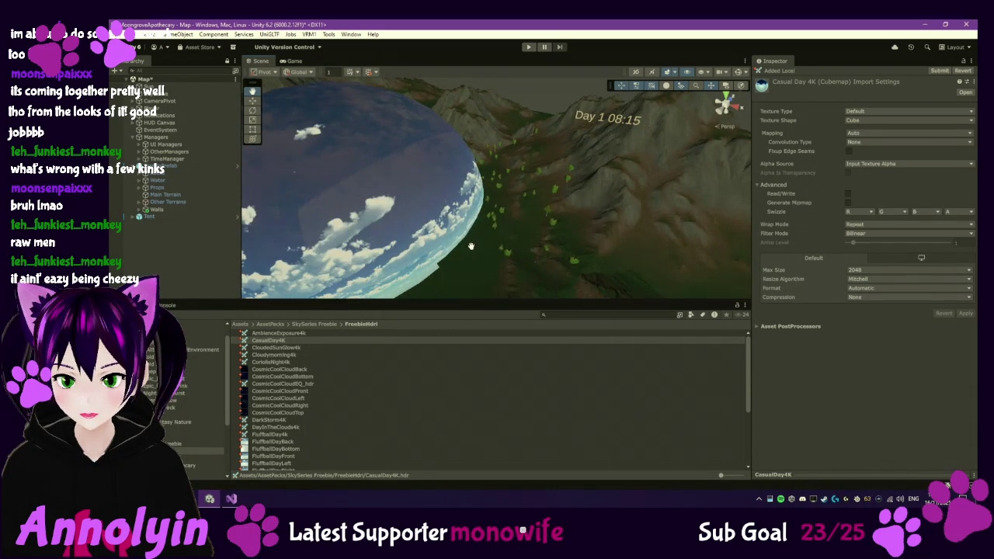
scroll(396, 257, up, 5)
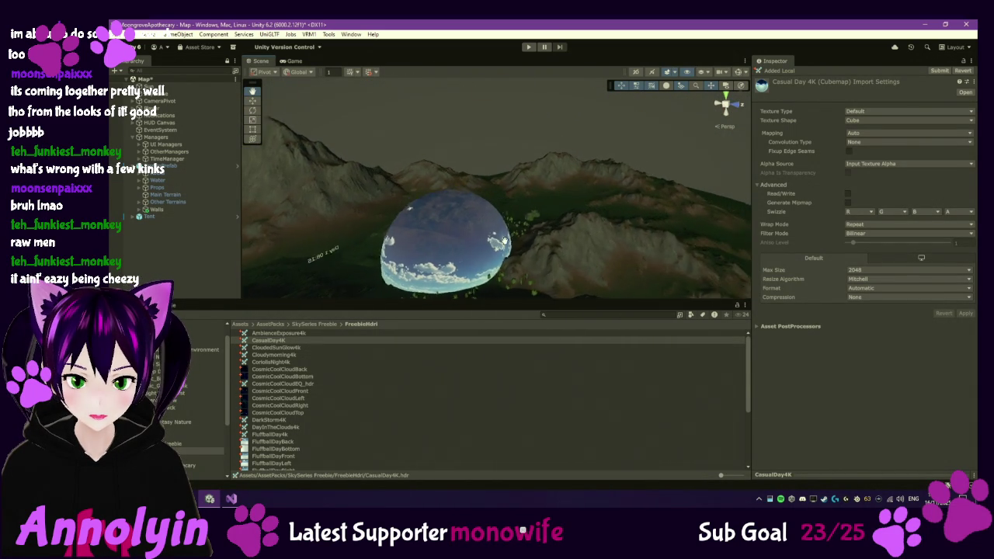
mouse_move(414, 269)
mouse_down()
mouse_move(503, 159)
mouse_move(552, 232)
mouse_move(643, 260)
mouse_move(626, 216)
mouse_move(569, 225)
mouse_up()
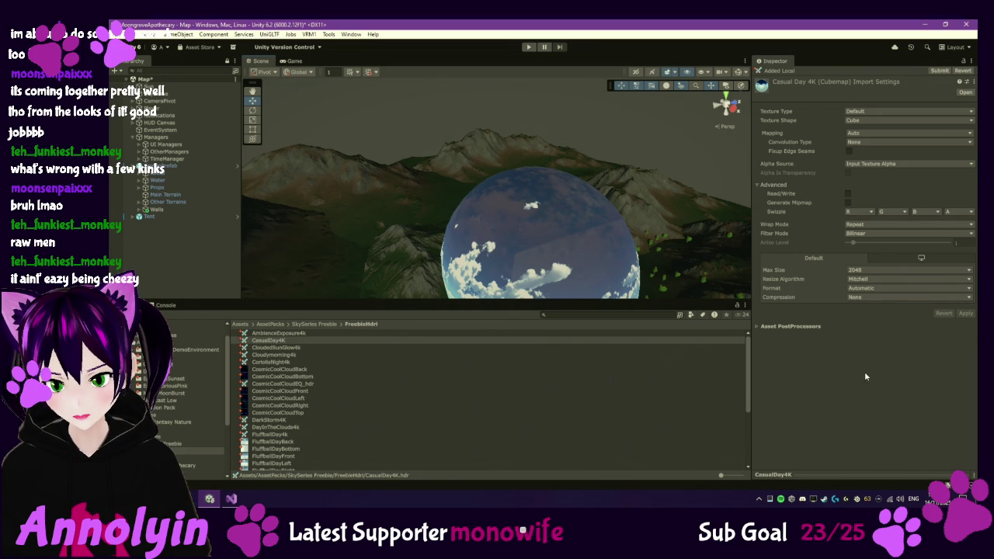
Step: Reimport CasualDay4K with 6 Frames Layout (Cubic Environment) mapping and orbit to inspect the sphere
click(863, 136)
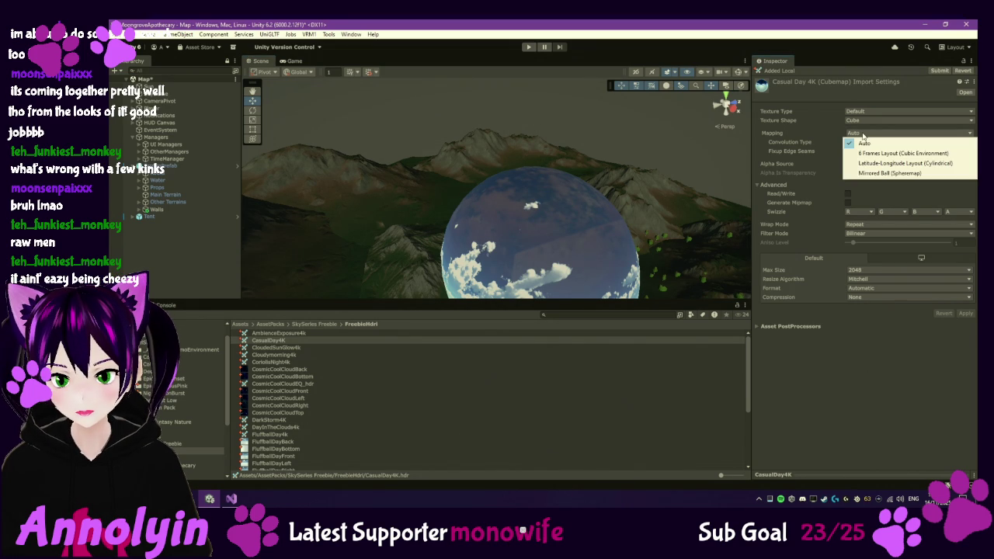
click(903, 153)
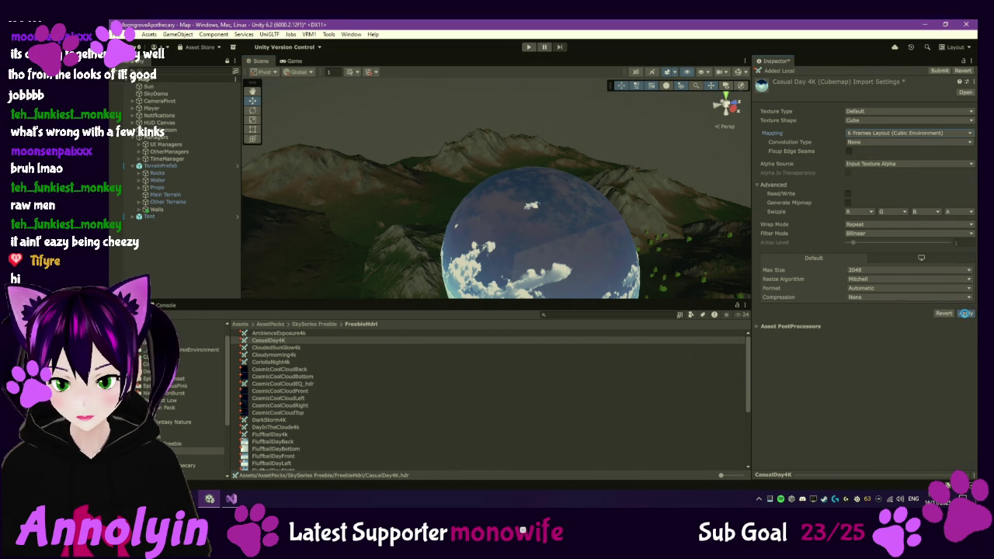
click(966, 313)
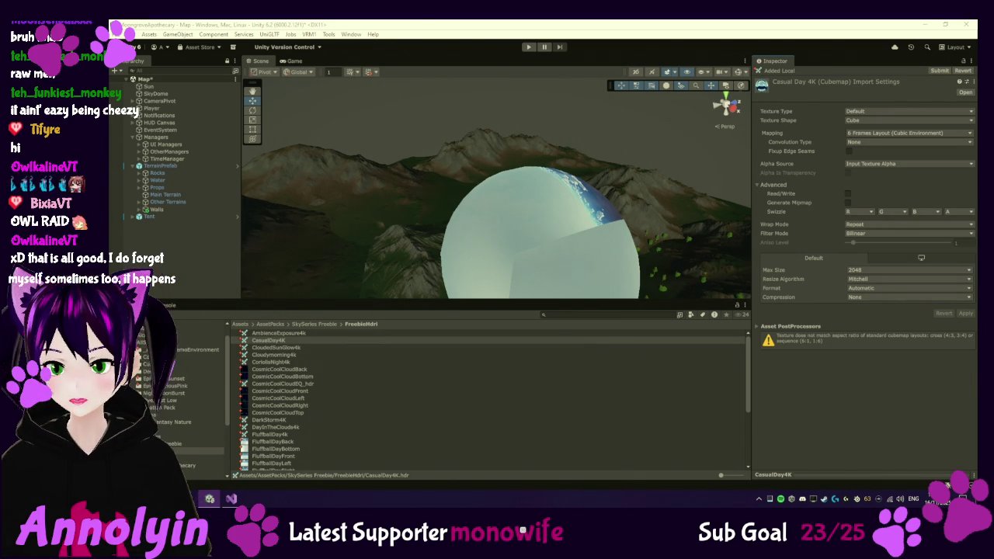
mouse_move(619, 243)
mouse_down()
mouse_move(466, 253)
mouse_move(523, 245)
mouse_move(499, 311)
mouse_move(549, 249)
mouse_up()
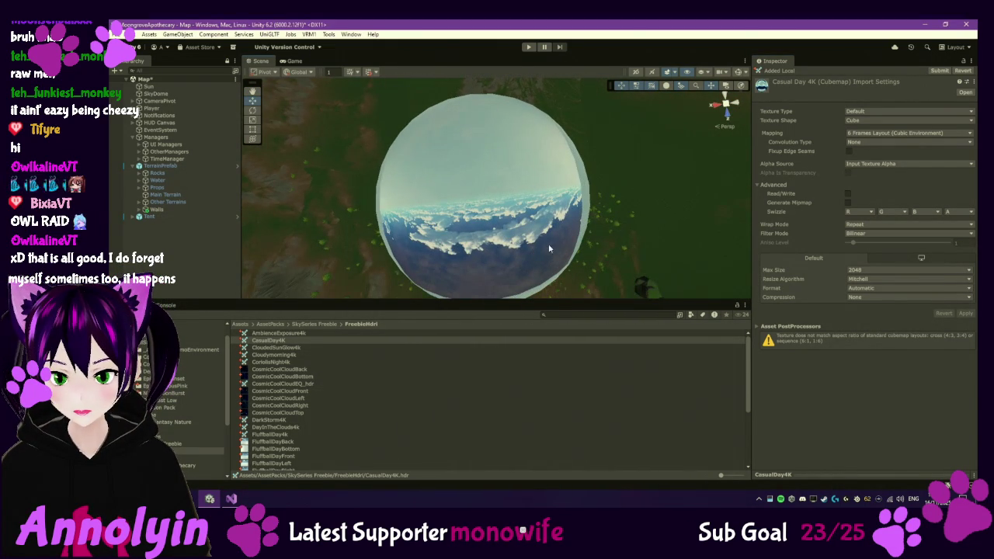
Step: Reimport CasualDay4K with Latitude-Longitude Layout (Cylindrical) mapping
click(893, 134)
click(888, 142)
click(890, 135)
click(892, 135)
click(891, 135)
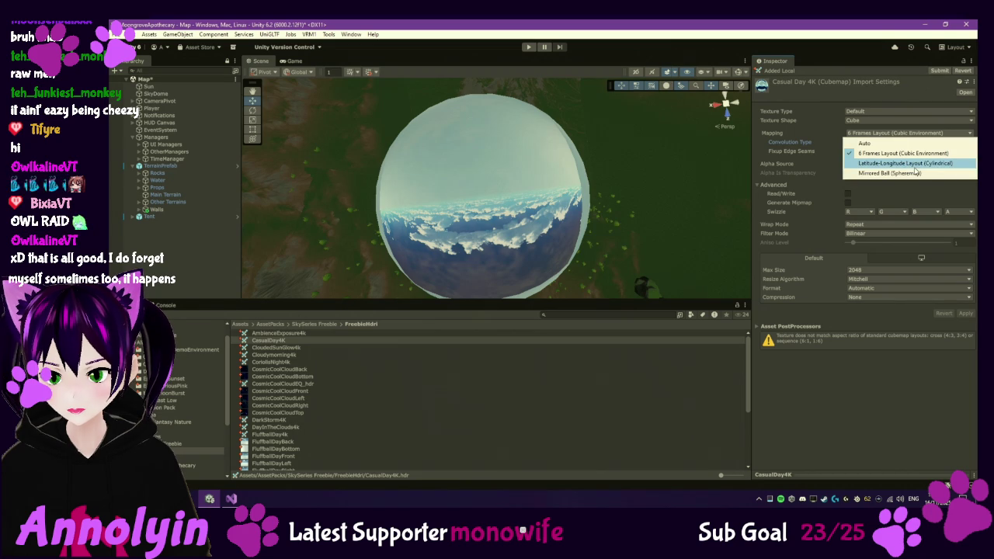
click(914, 162)
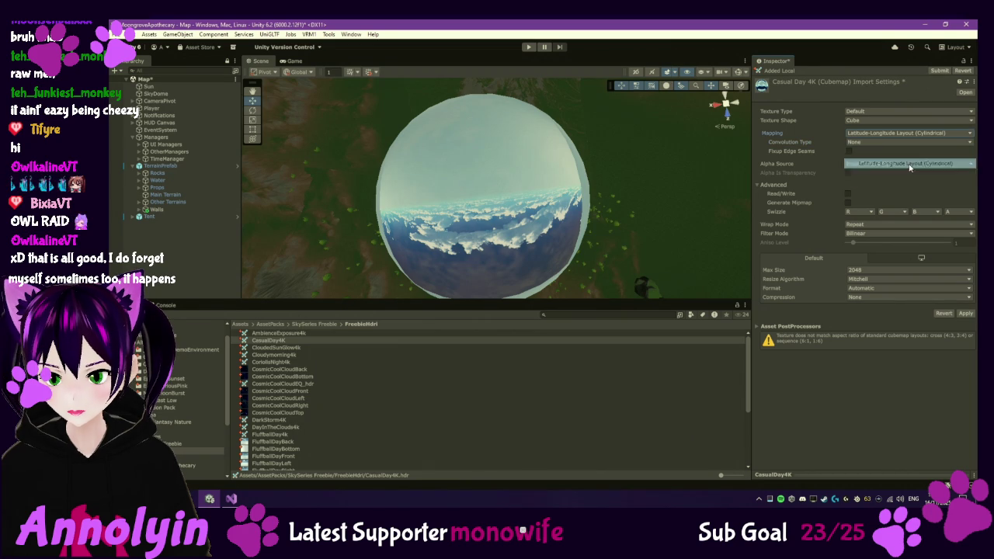
click(965, 313)
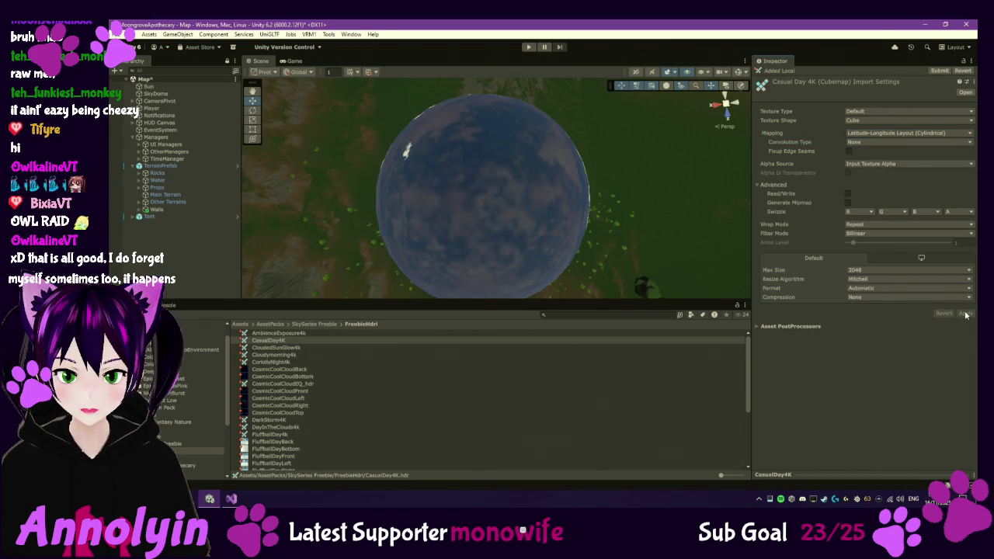
Step: Orbit and zoom until the cloudy sky sphere fills the view, then select SkyDome
mouse_move(650, 233)
mouse_down()
mouse_move(618, 174)
mouse_move(490, 81)
mouse_up()
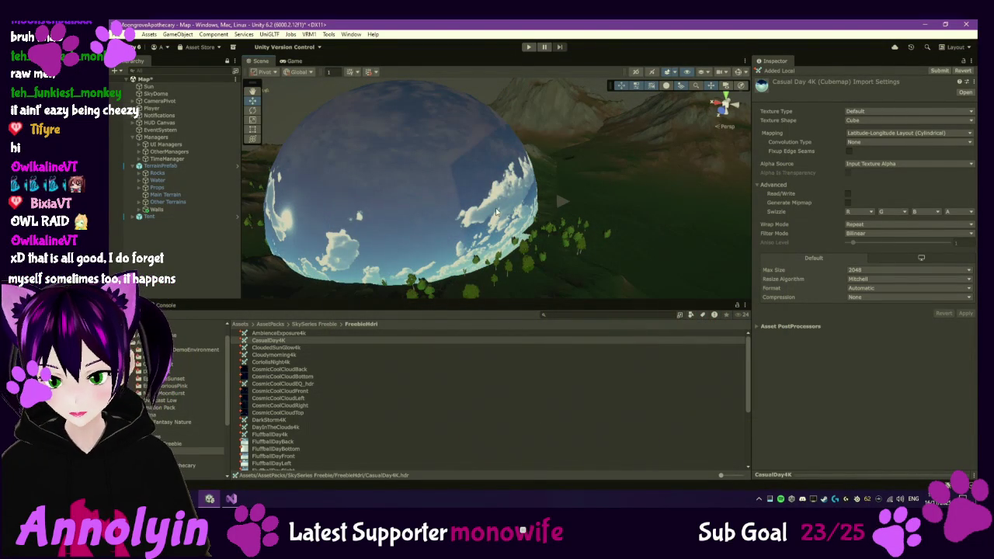
scroll(497, 211, up, 5)
mouse_move(497, 211)
mouse_down()
mouse_move(416, 142)
mouse_move(368, 53)
mouse_move(386, 155)
mouse_move(282, 168)
mouse_up()
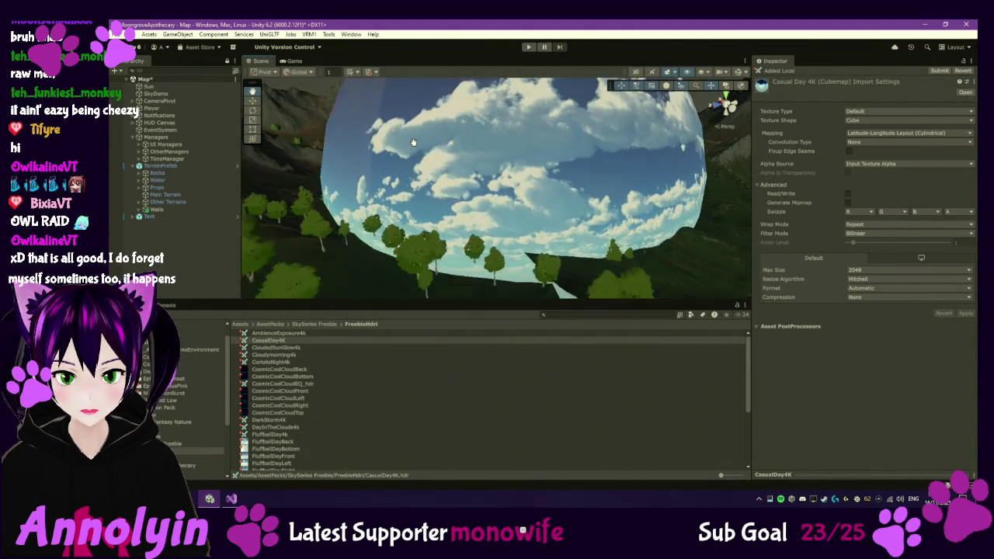
click(179, 92)
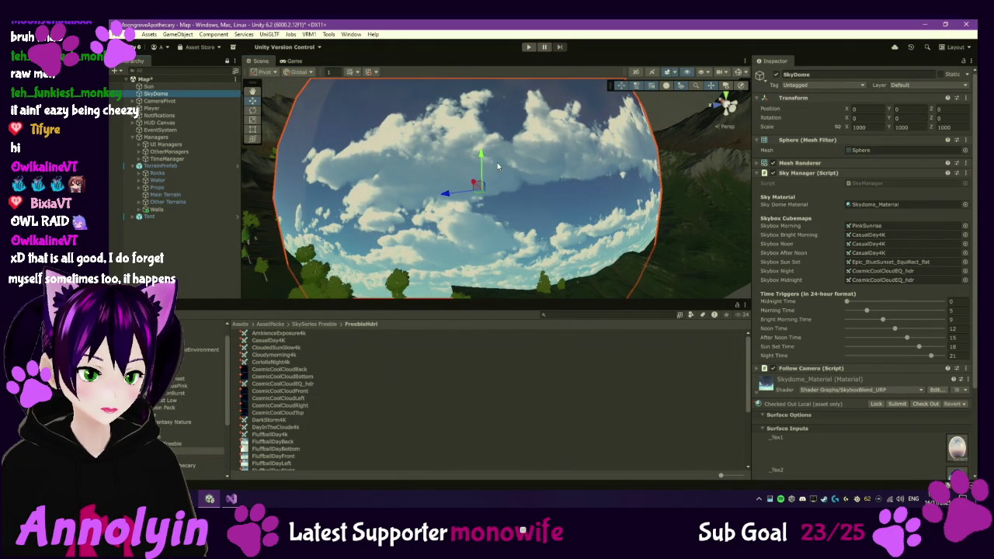
Step: Move SkyDome up and then down along Y to a height of about 28
drag(481, 158, 480, 134)
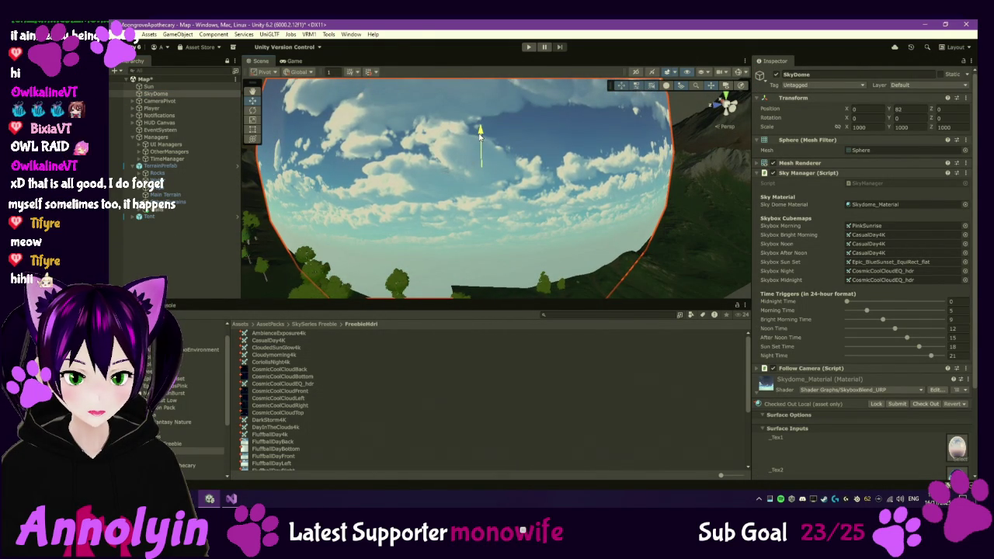
scroll(466, 195, up, 5)
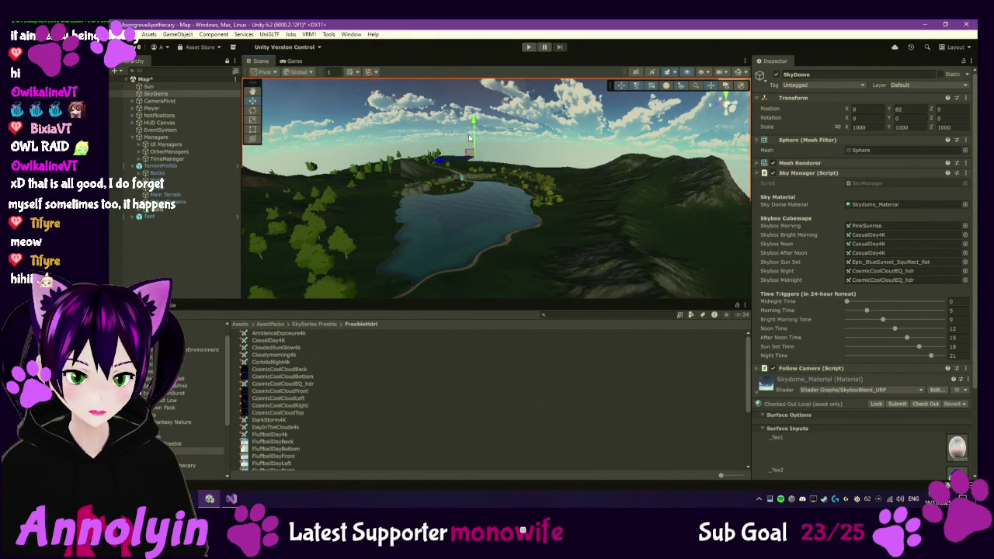
mouse_move(473, 124)
mouse_down()
mouse_move(482, 142)
mouse_move(551, 124)
mouse_move(489, 198)
mouse_move(462, 183)
mouse_move(439, 191)
mouse_move(525, 231)
mouse_move(661, 152)
mouse_up()
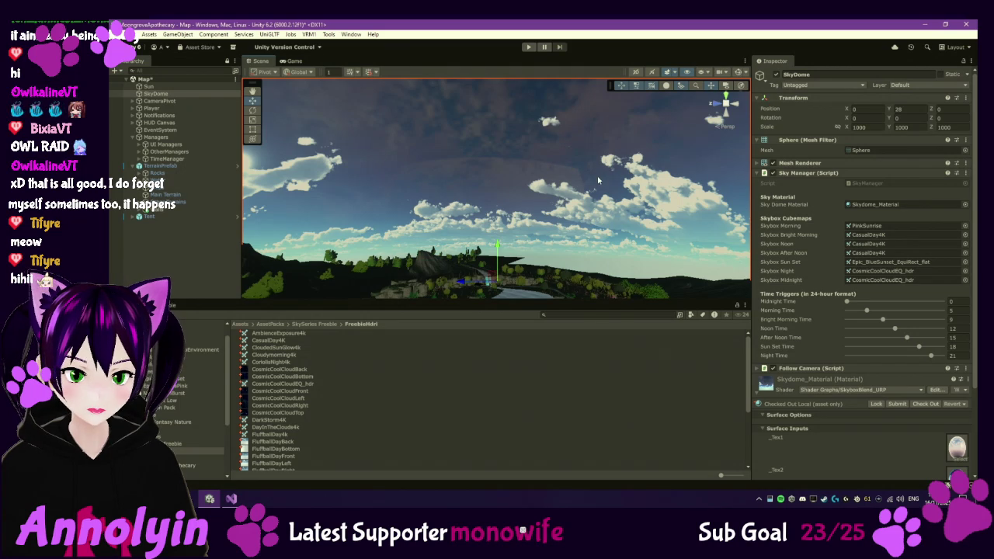
Step: Deselect SkyDome and orbit the view to look over the lake beneath the sky dome
mouse_move(569, 245)
mouse_down()
mouse_move(296, 194)
mouse_move(325, 224)
mouse_move(334, 220)
mouse_up()
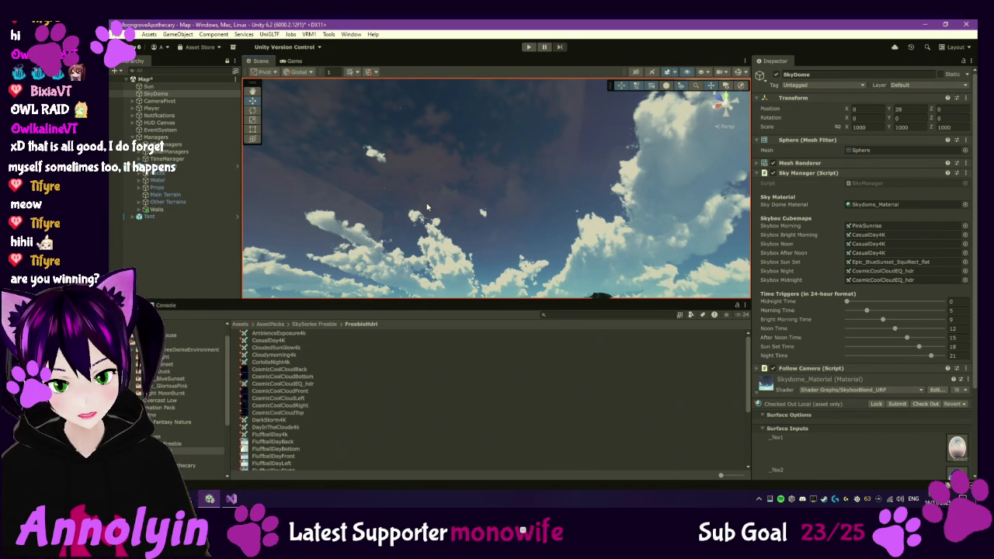
scroll(498, 267, down, 3)
mouse_move(498, 267)
mouse_down()
mouse_move(532, 233)
mouse_move(556, 285)
mouse_move(553, 270)
mouse_move(499, 232)
mouse_move(565, 135)
mouse_move(573, 160)
mouse_up()
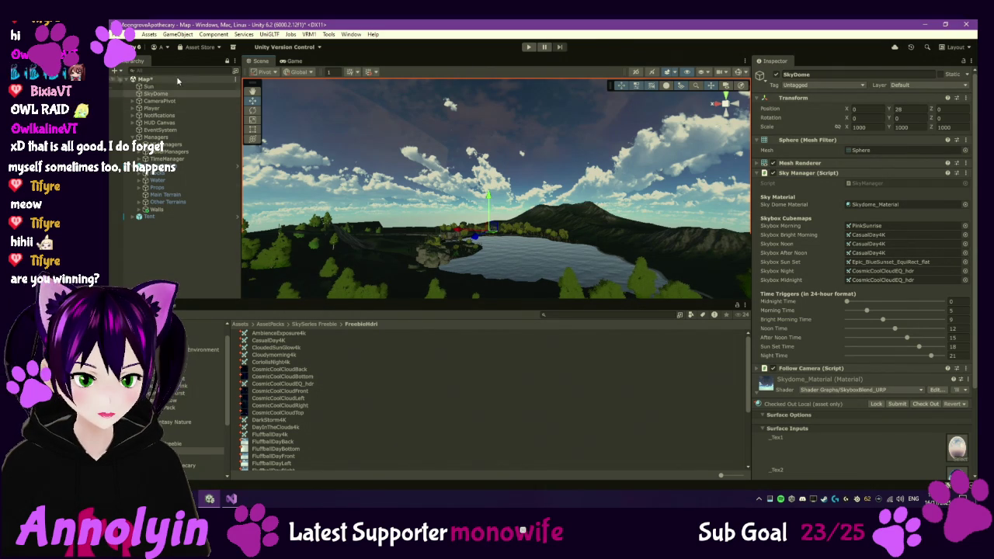
click(178, 259)
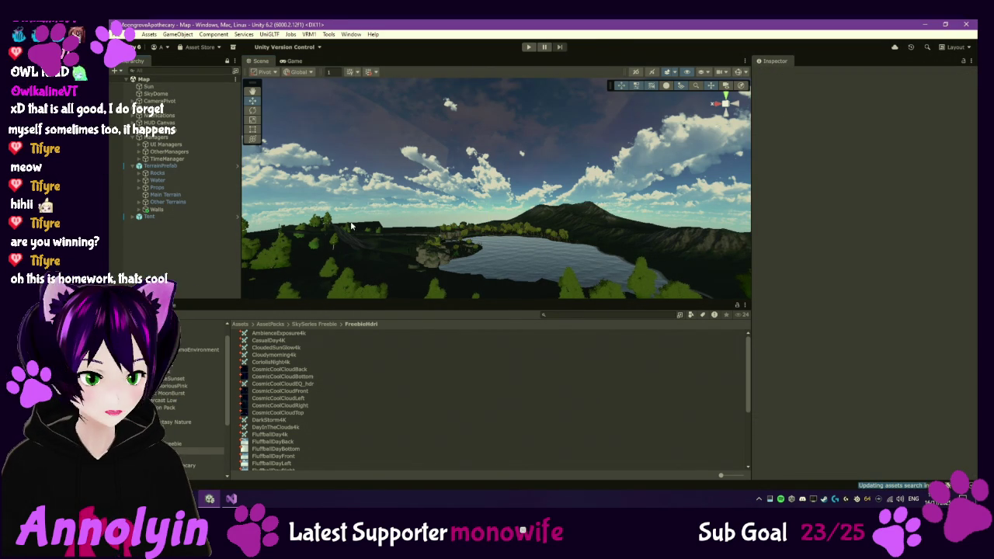
mouse_move(385, 224)
mouse_down()
mouse_move(435, 232)
mouse_move(539, 282)
mouse_move(505, 248)
mouse_move(601, 279)
mouse_move(502, 248)
mouse_up()
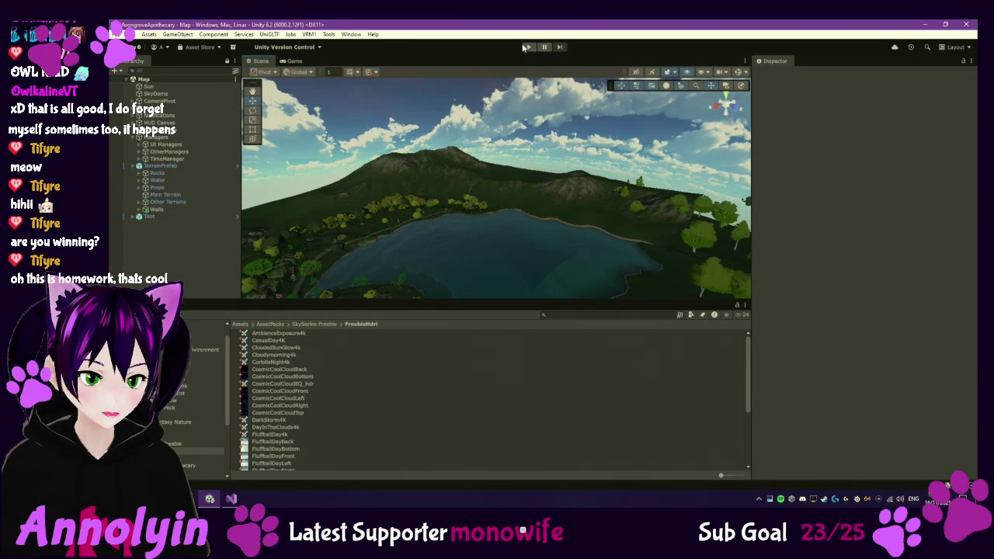
Step: Enter Play mode, continue the saved game, and run the character out of the shop
click(526, 47)
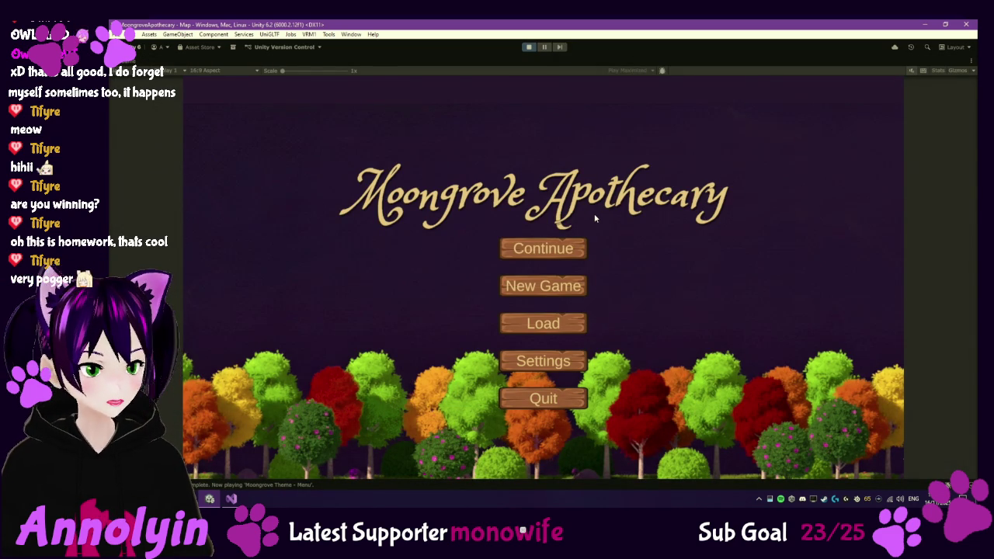
click(553, 253)
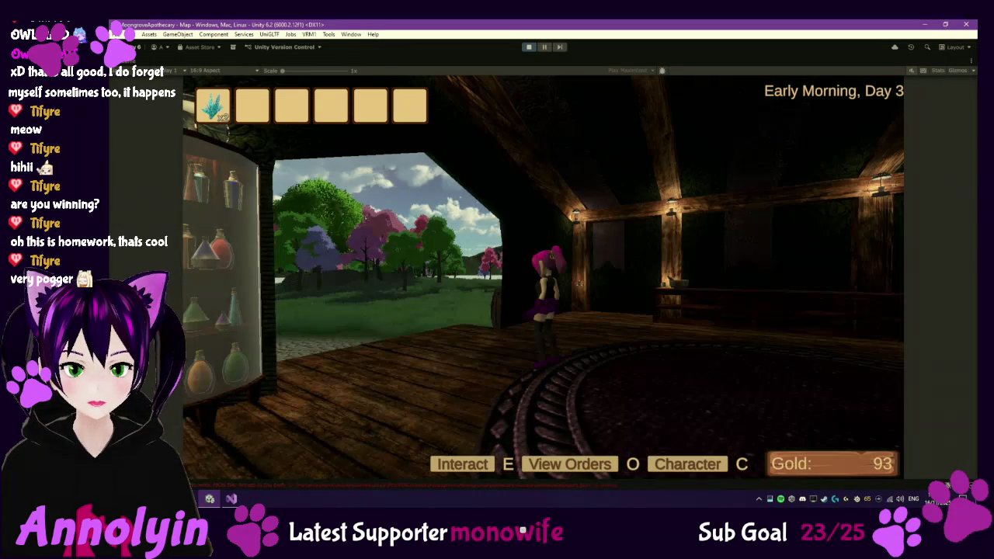
key(a)
key(d)
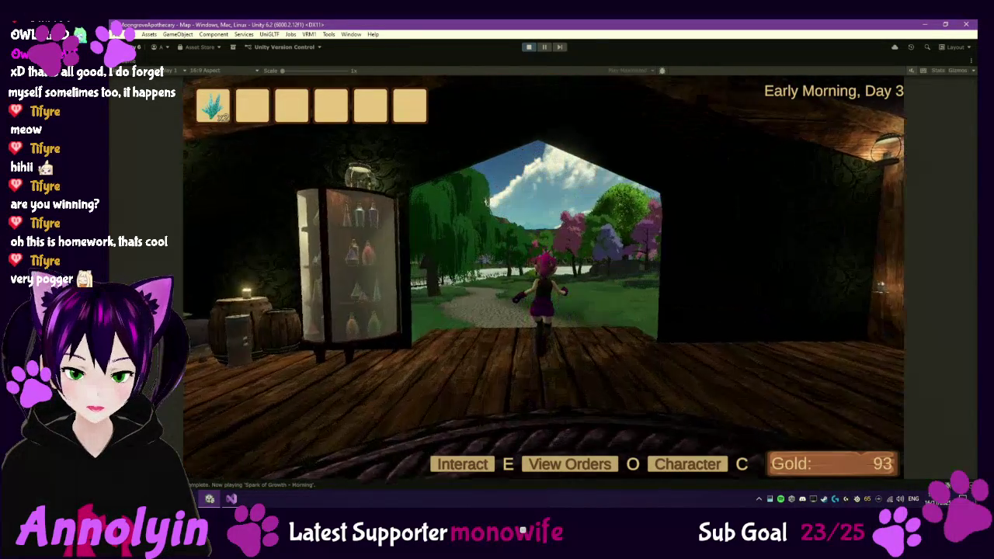
key(w)
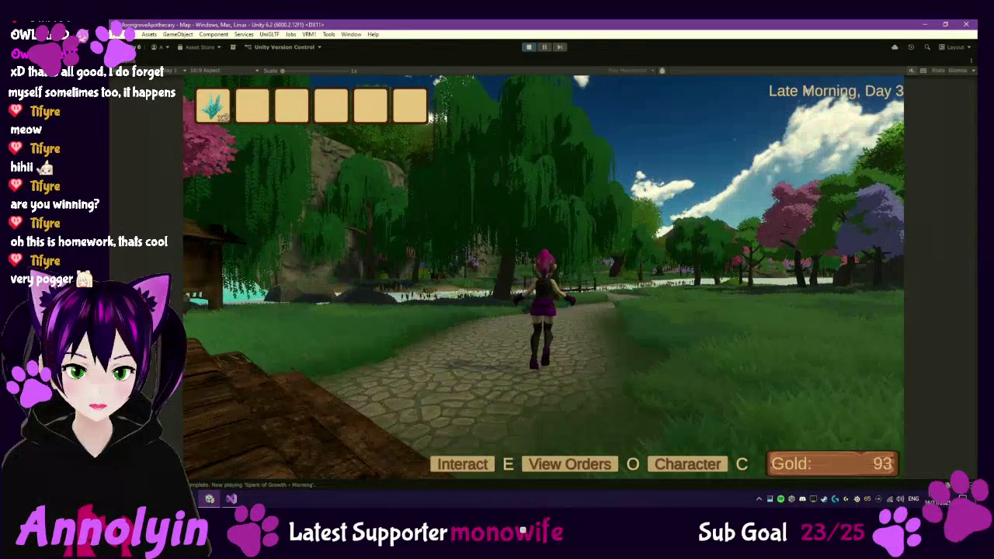
Step: Run across the meadow, turn the camera toward the pink trees, switch camera view, then pause
key(s)
key(w)
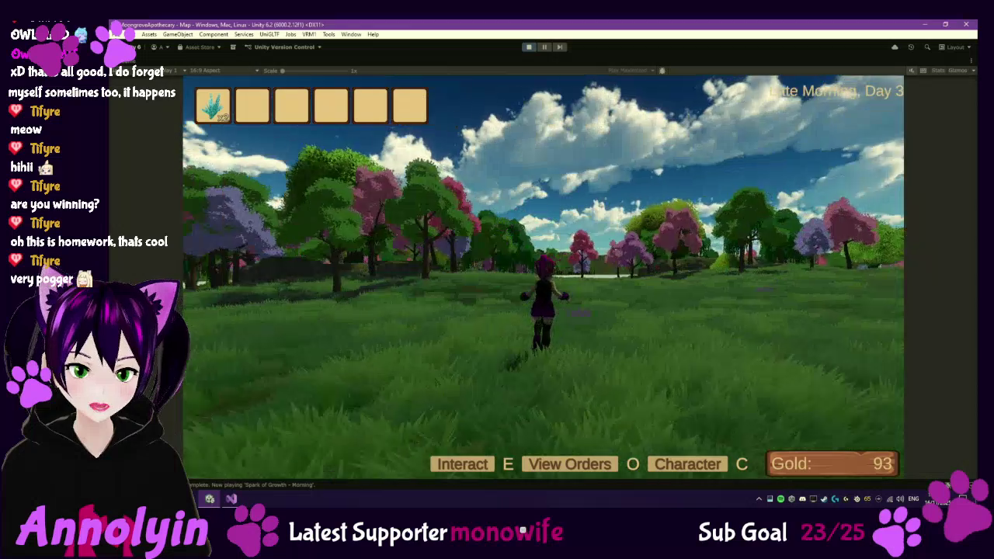
key(d)
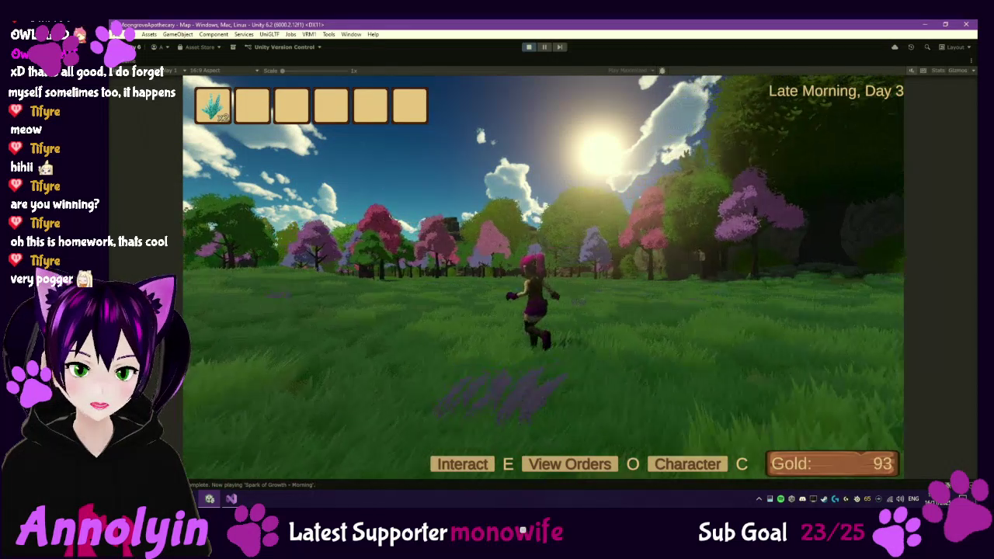
key(a)
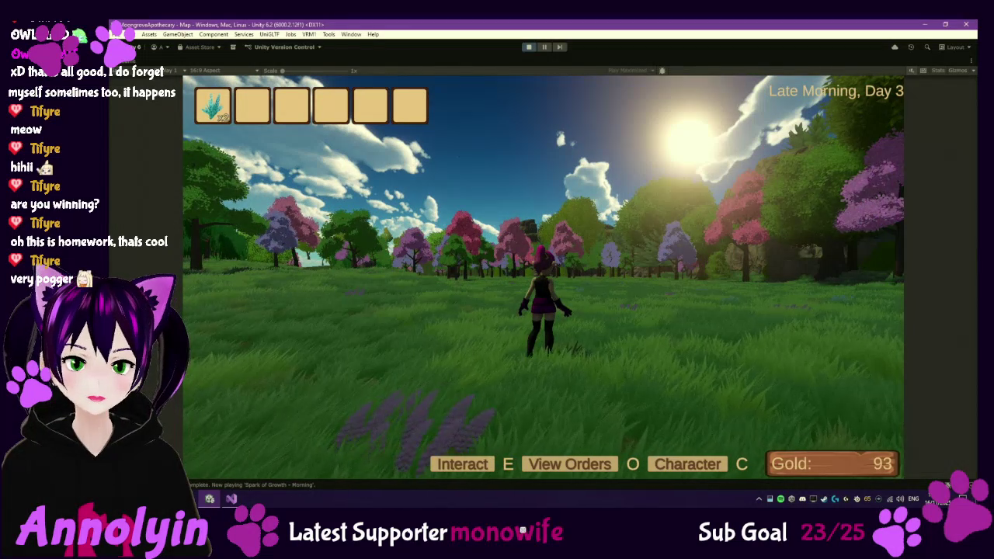
key(a)
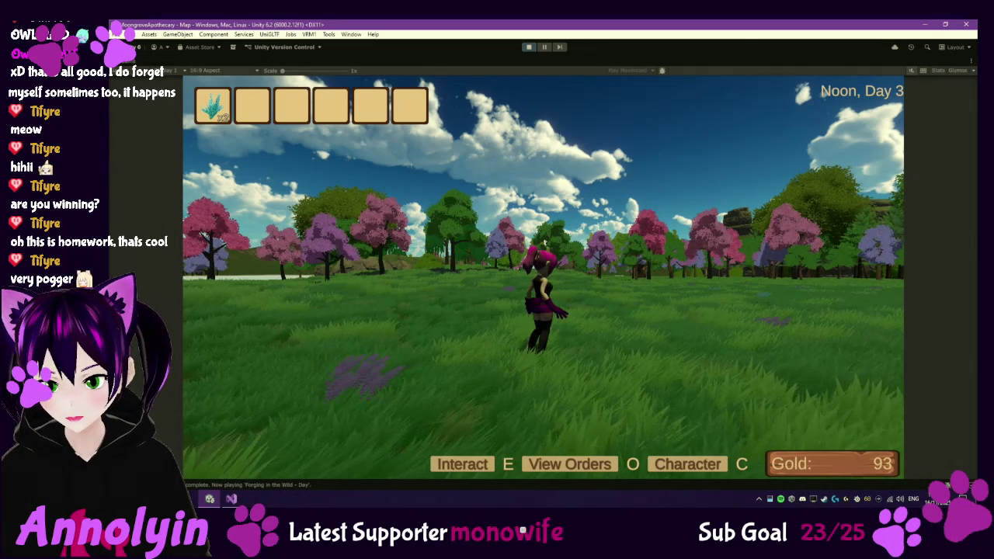
key(v)
key(v)
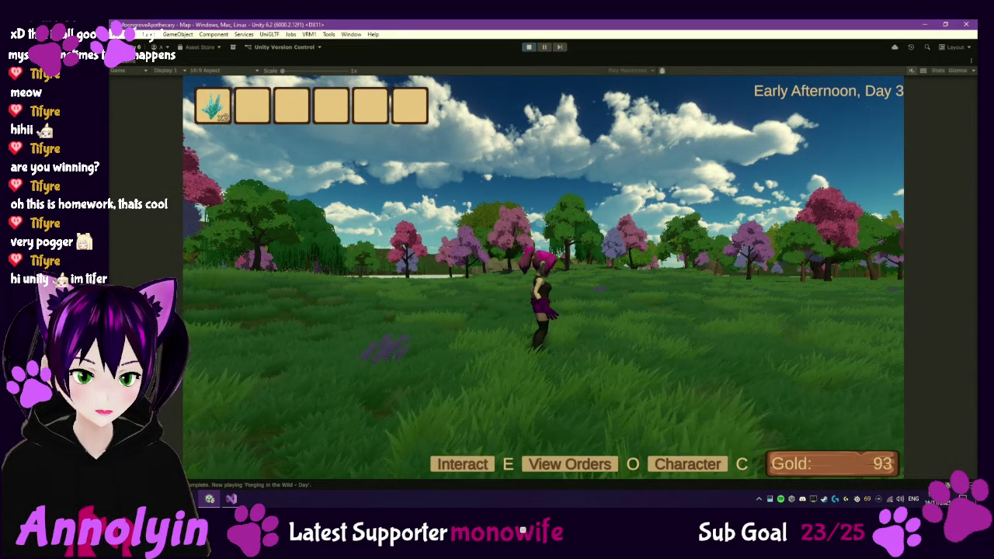
mouse_move(543, 311)
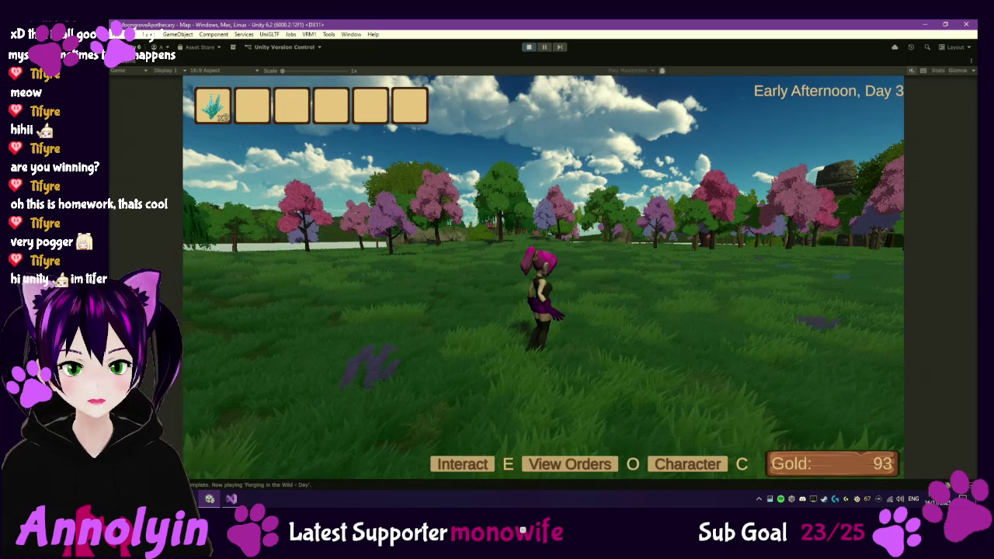
key(Escape)
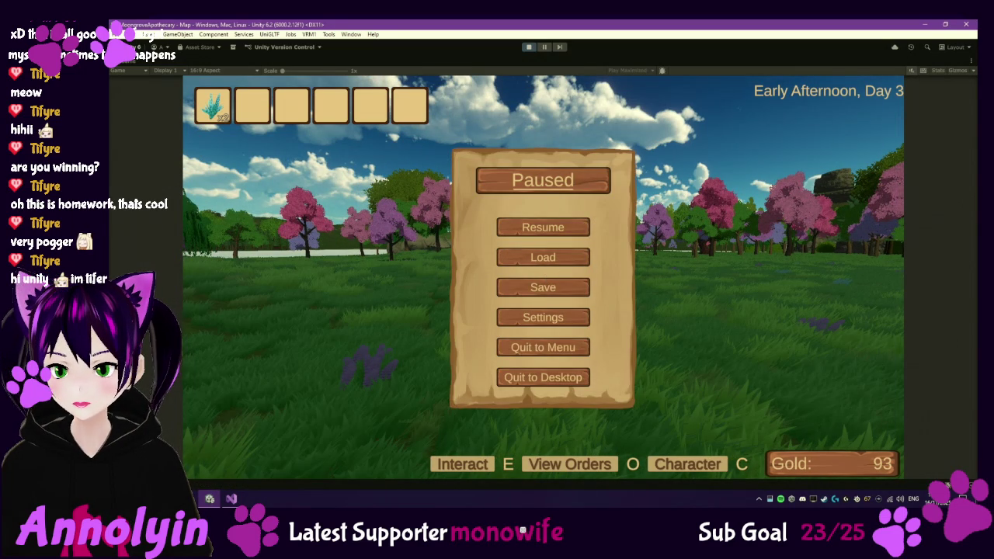
Step: Resume the game, let it reach Dusk on Day 3, then exit Play mode
key(alt+Tab)
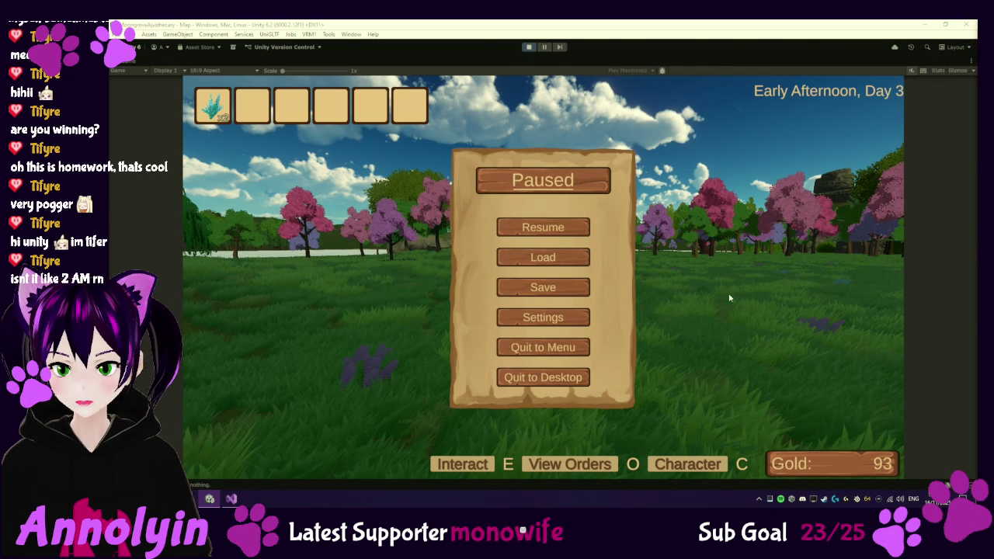
click(542, 228)
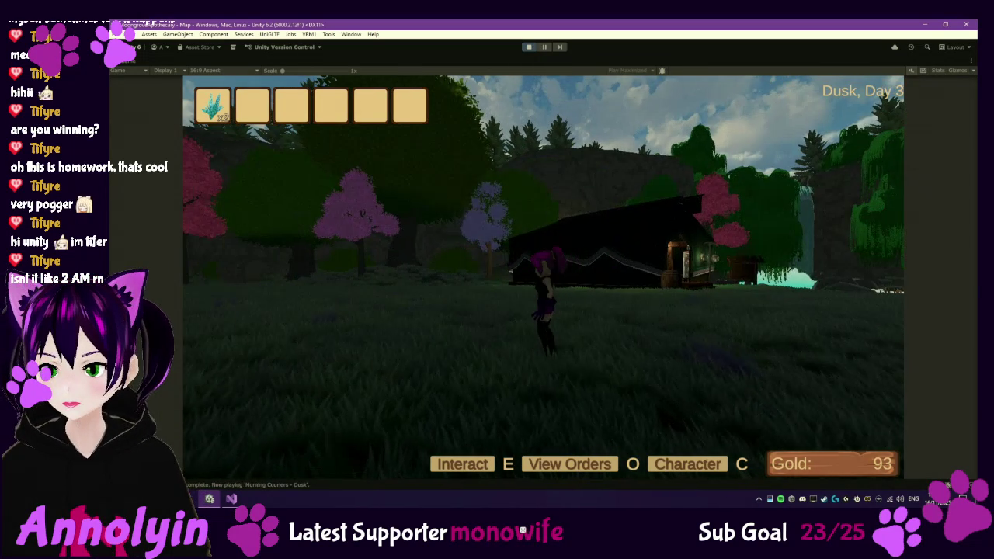
key(Escape)
click(529, 48)
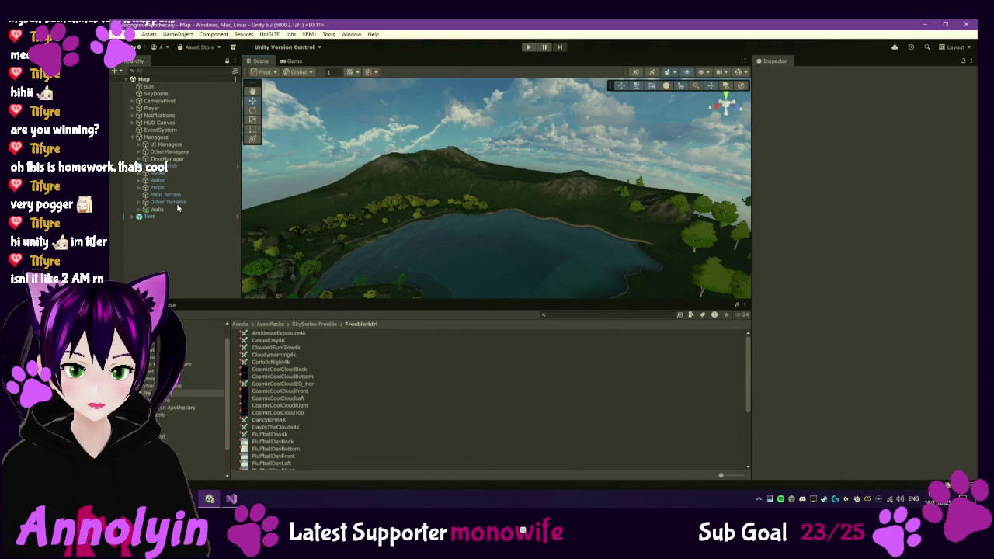
Step: Open the SkyDome's Follow Camera component script in Visual Studio via Edit Script
click(164, 94)
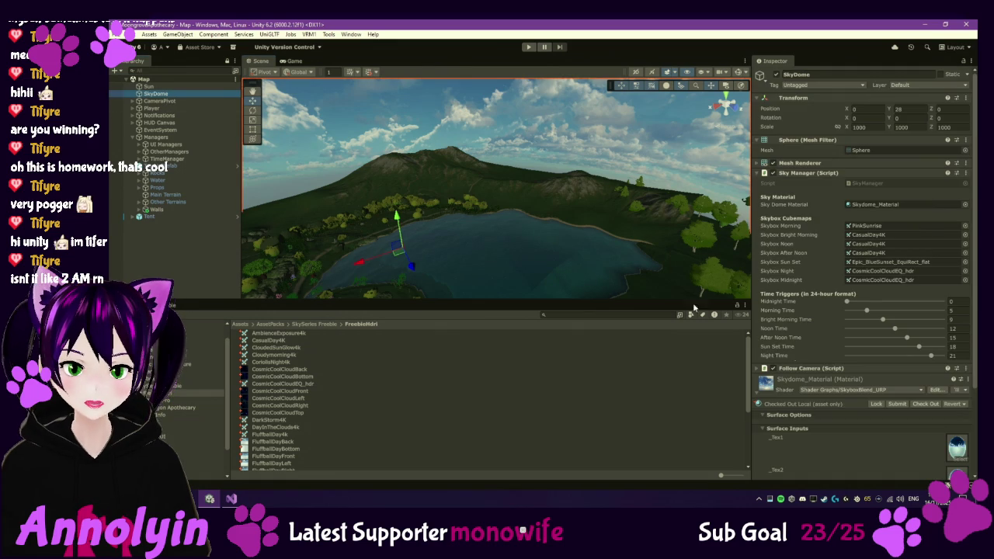
click(822, 370)
right_click(822, 370)
click(838, 363)
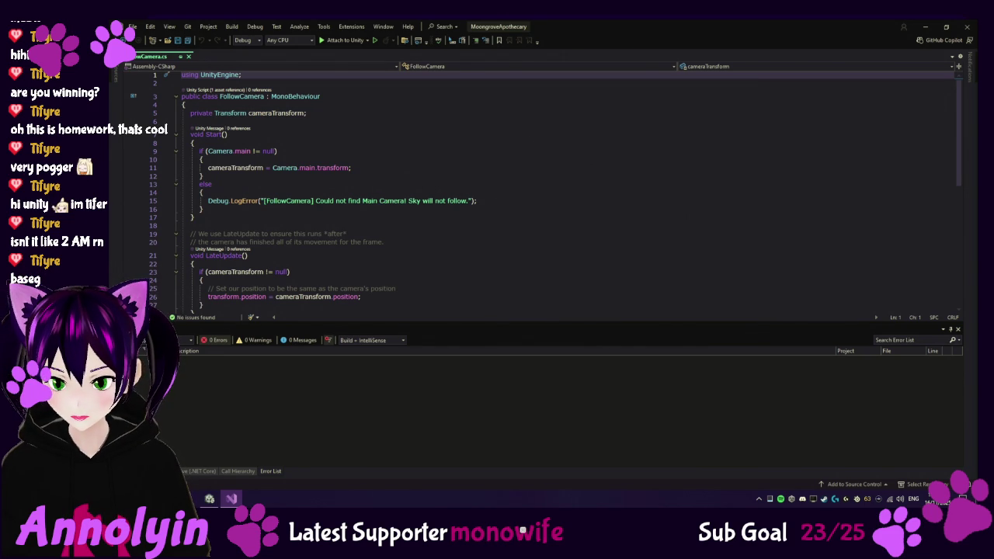
Step: Replace FollowCamera.cs with TimeManager-driven sky rotation code using rotationPerDay 90.0f, then return to Unity
scroll(448, 208, down, 5)
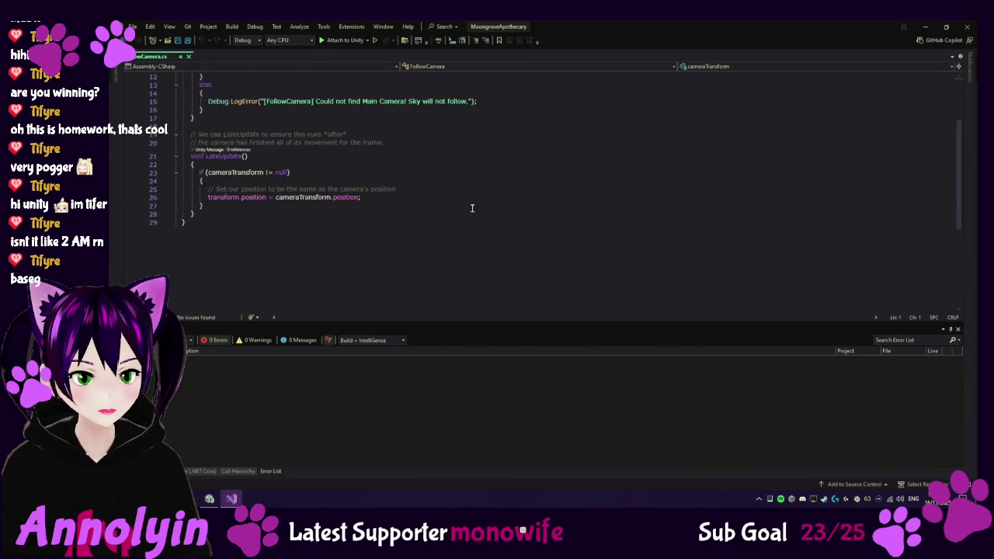
scroll(471, 206, up, 5)
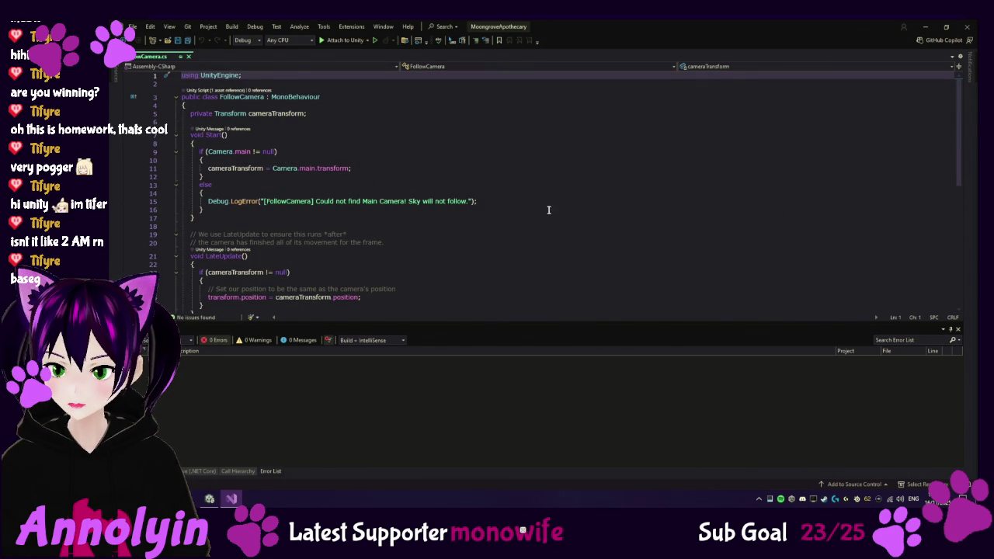
click(477, 202)
scroll(544, 209, down, 1)
key(Return)
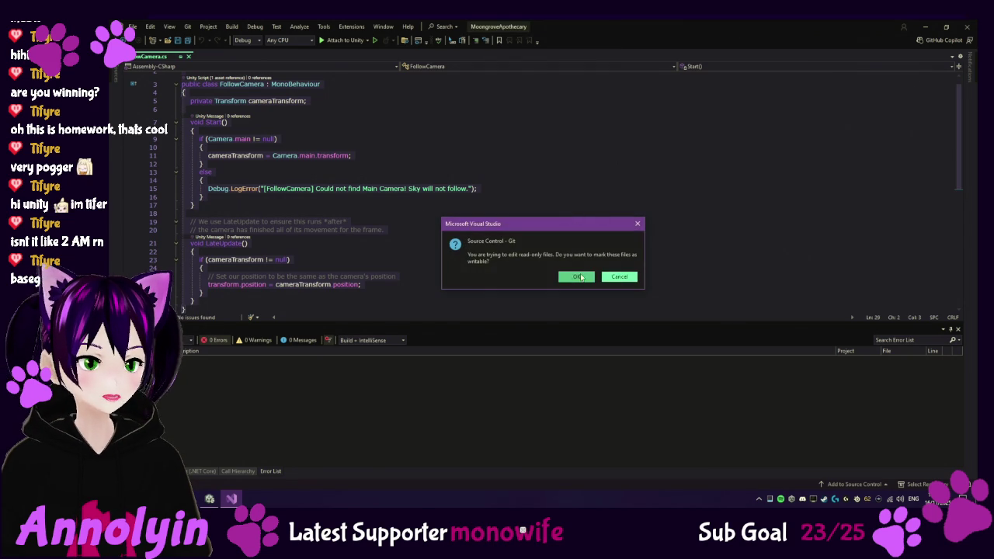
click(576, 276)
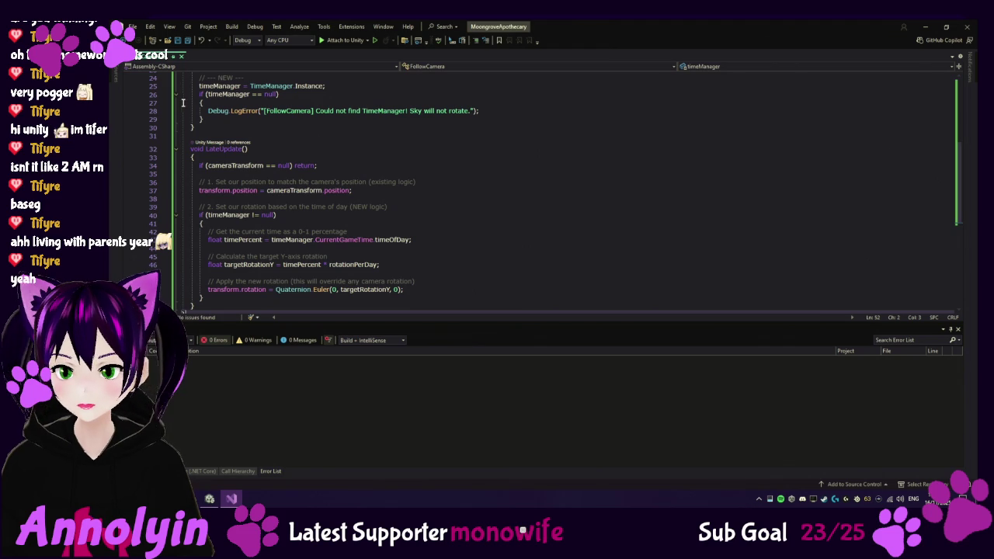
scroll(310, 179, down, 2)
scroll(266, 207, up, 2)
scroll(266, 208, up, 8)
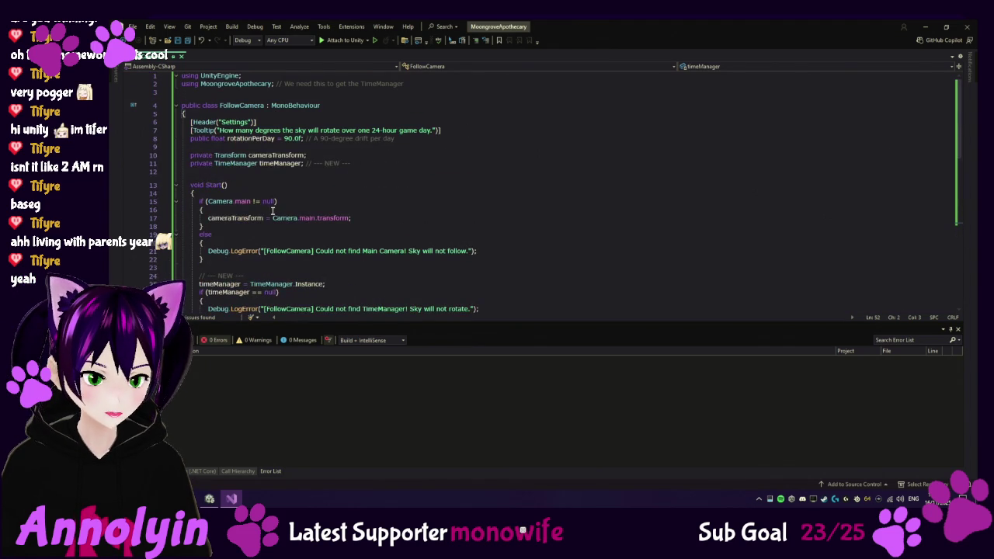
click(208, 498)
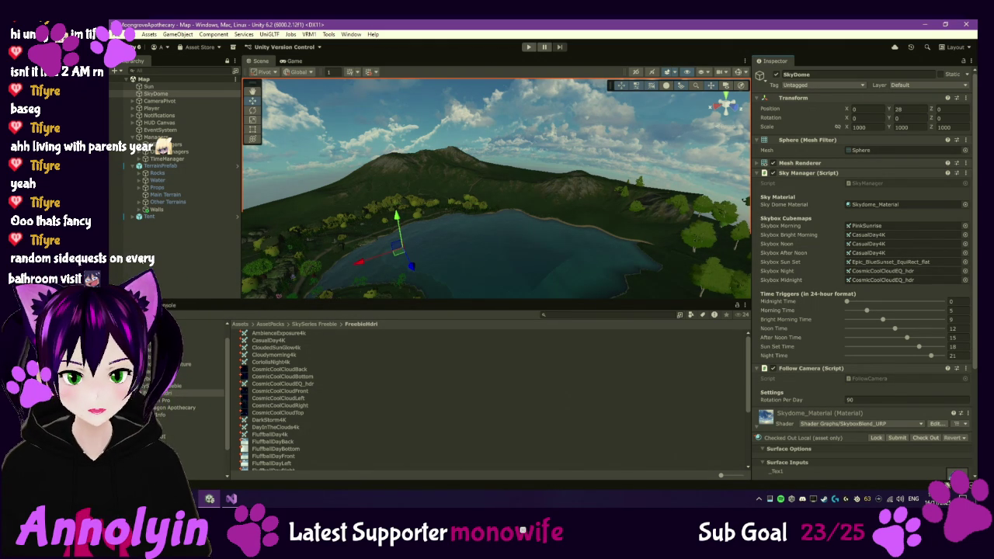
click(170, 251)
click(172, 92)
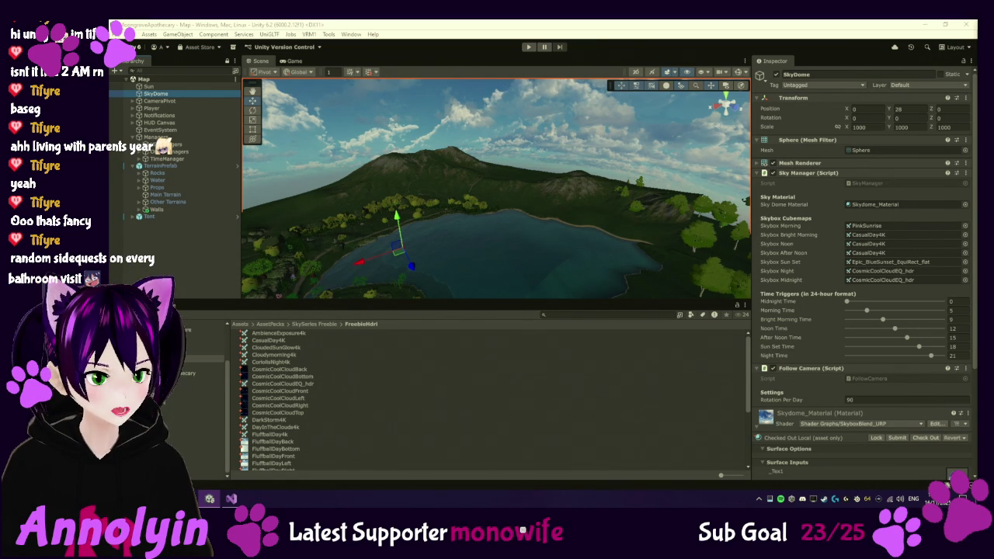
Step: Open the TimeManager script from the Project panel's Scripts folder
click(204, 459)
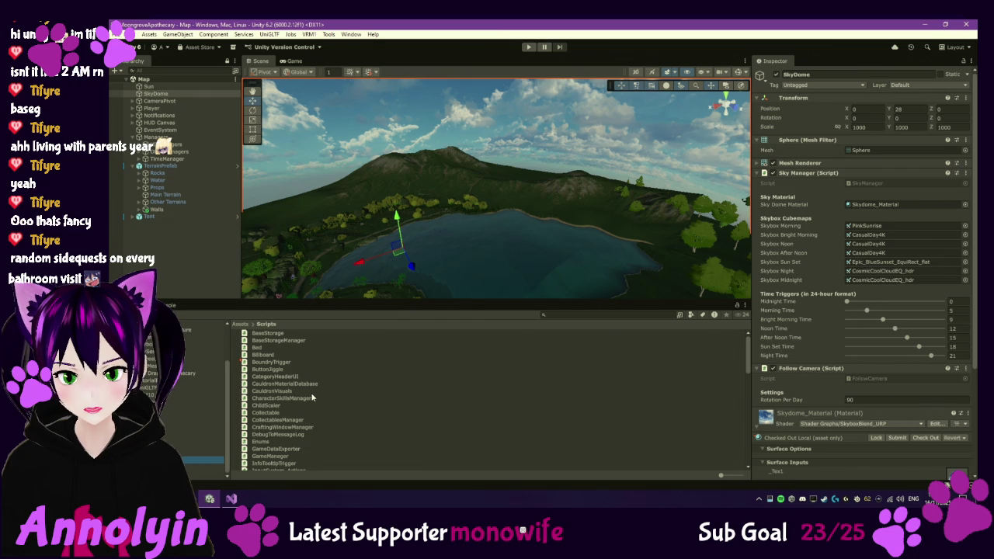
scroll(296, 413, down, 5)
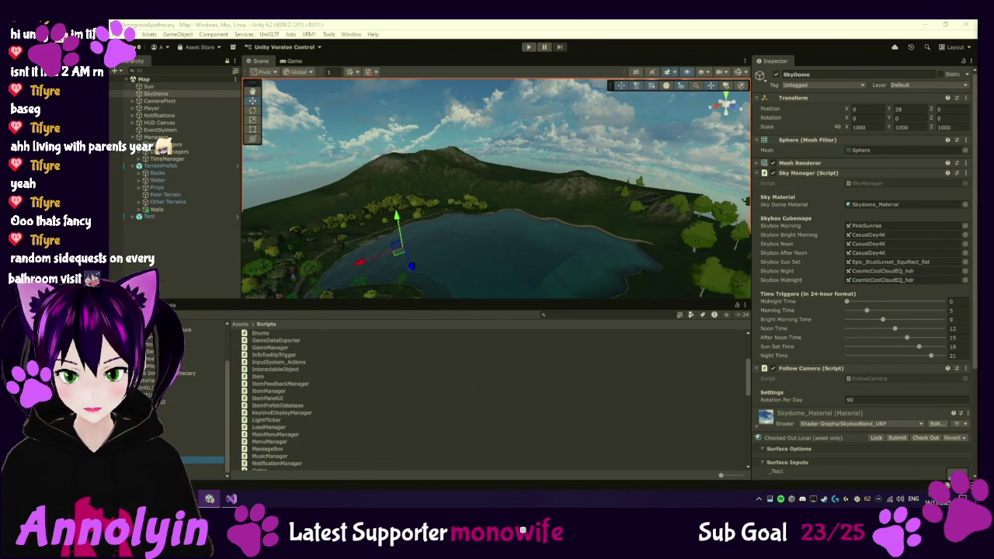
scroll(285, 441, down, 8)
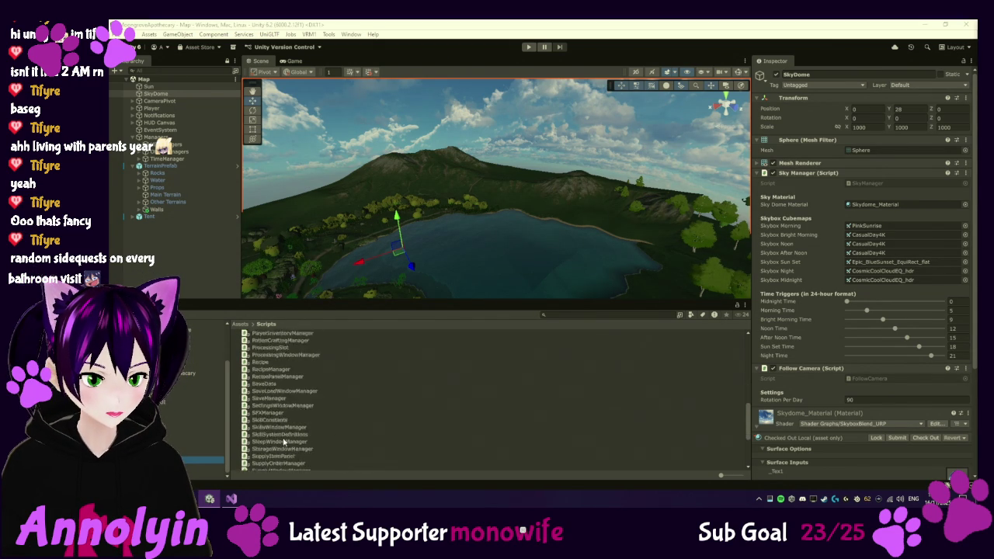
scroll(285, 441, down, 4)
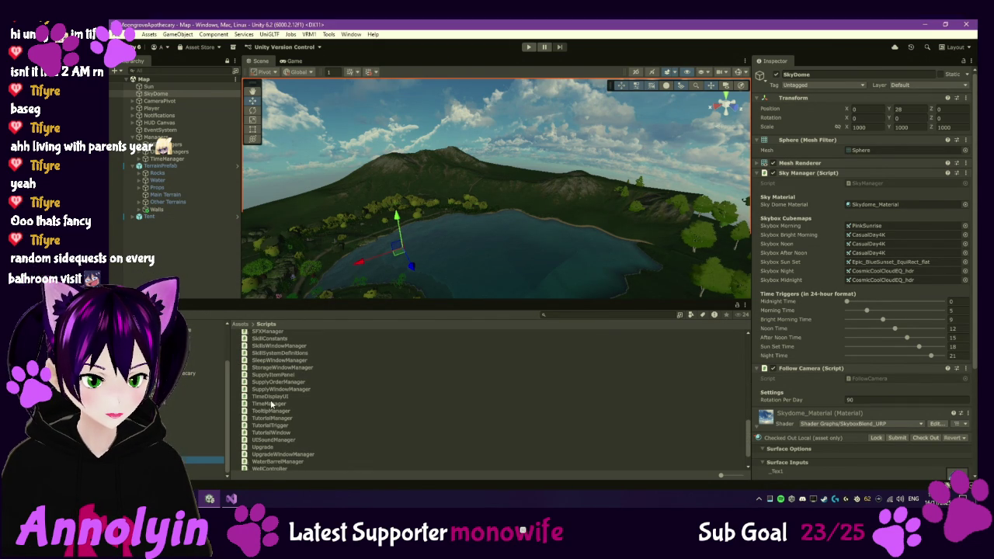
click(271, 404)
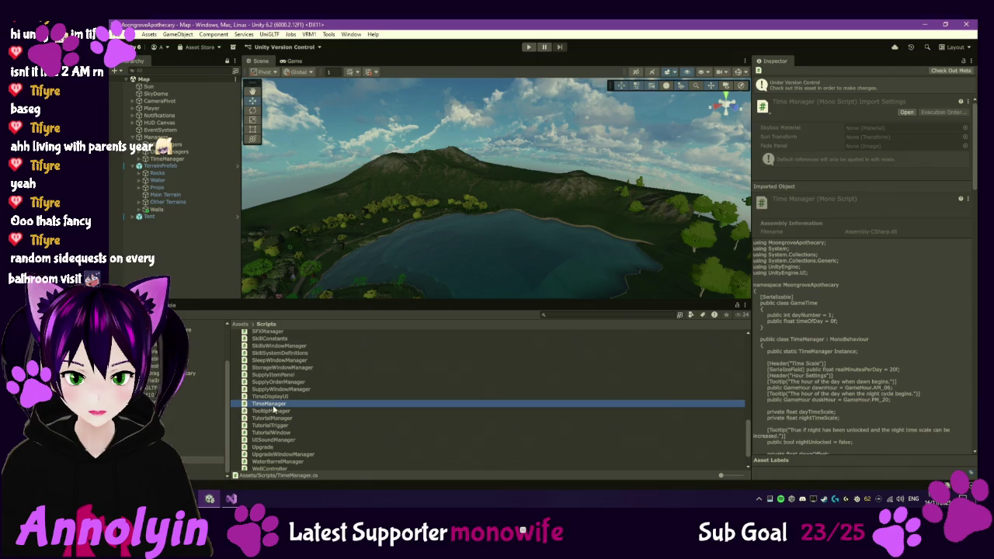
double_click(273, 409)
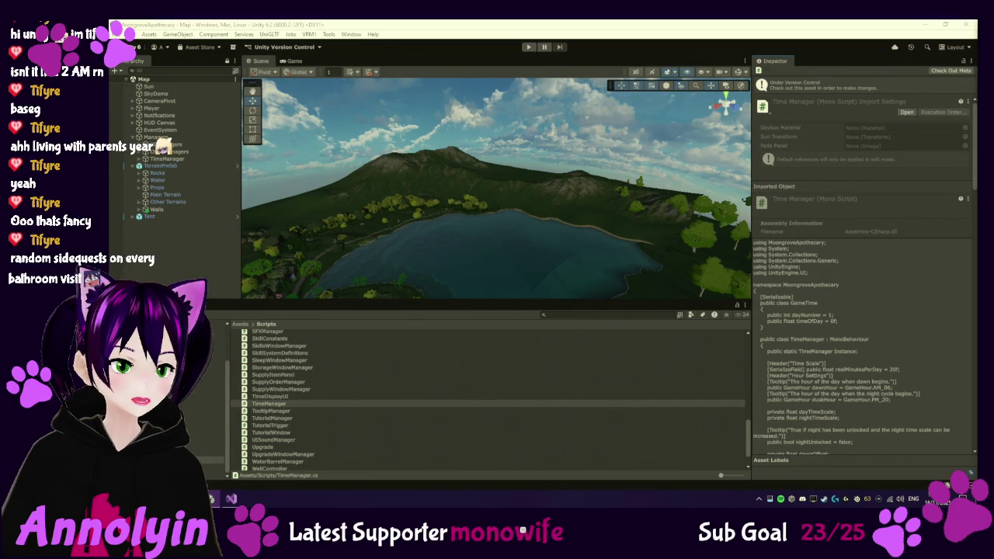
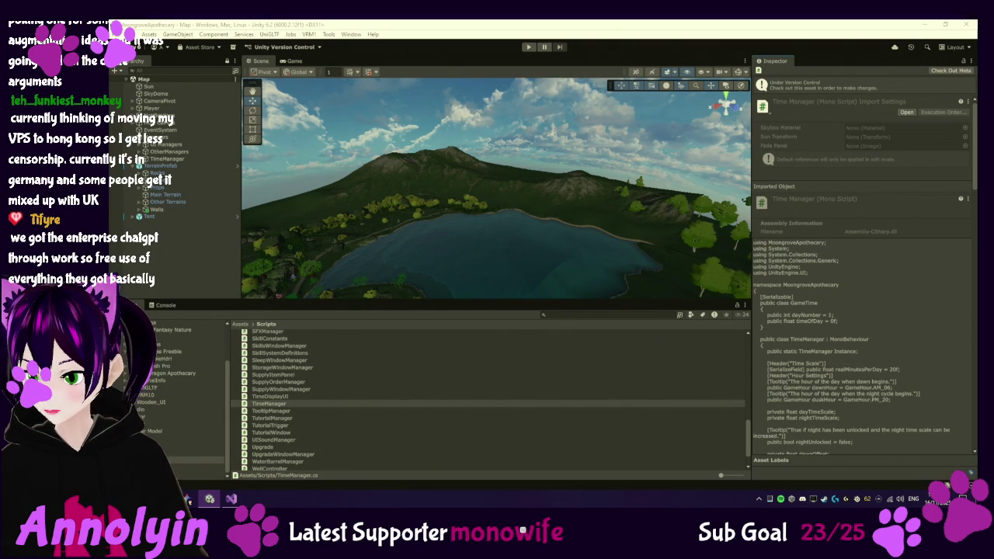
Step: Switch from Unity to the Chrome window showing the Coles Life Savers Stix product page
key(alt+Tab)
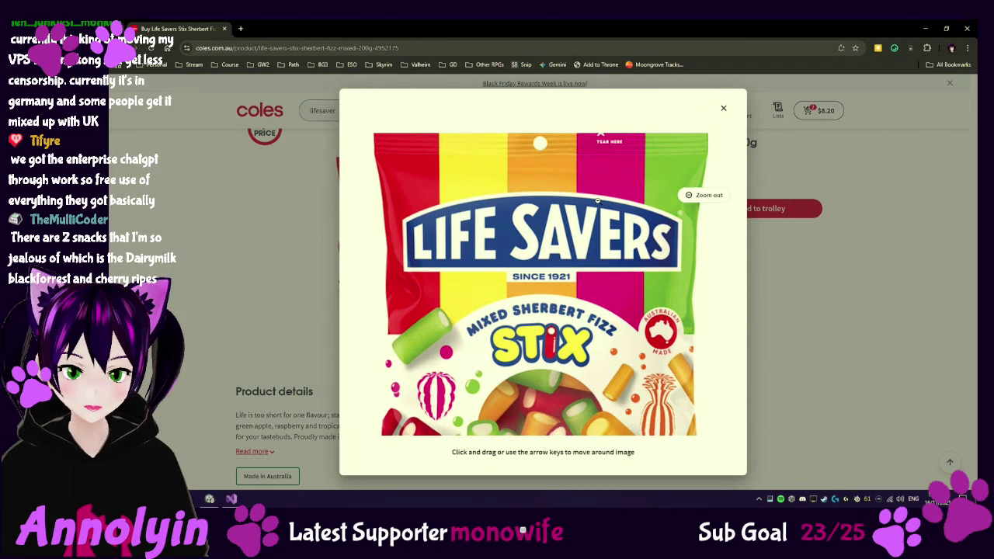
Step: Pan the zoomed bag image down to its 200 g label, then move Chrome aside to reveal Unity
drag(558, 380, 587, 304)
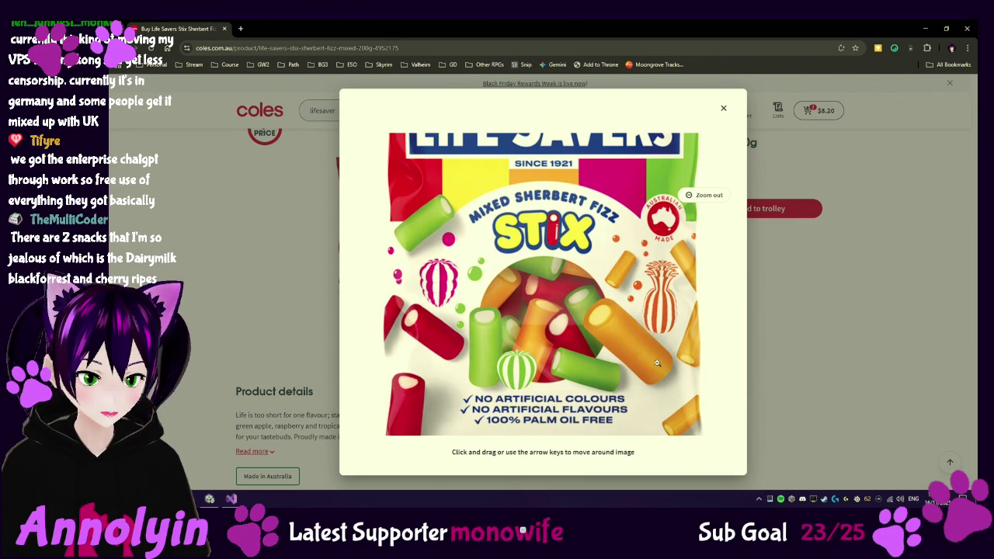
mouse_move(608, 341)
mouse_down()
mouse_move(598, 307)
mouse_move(611, 317)
mouse_up()
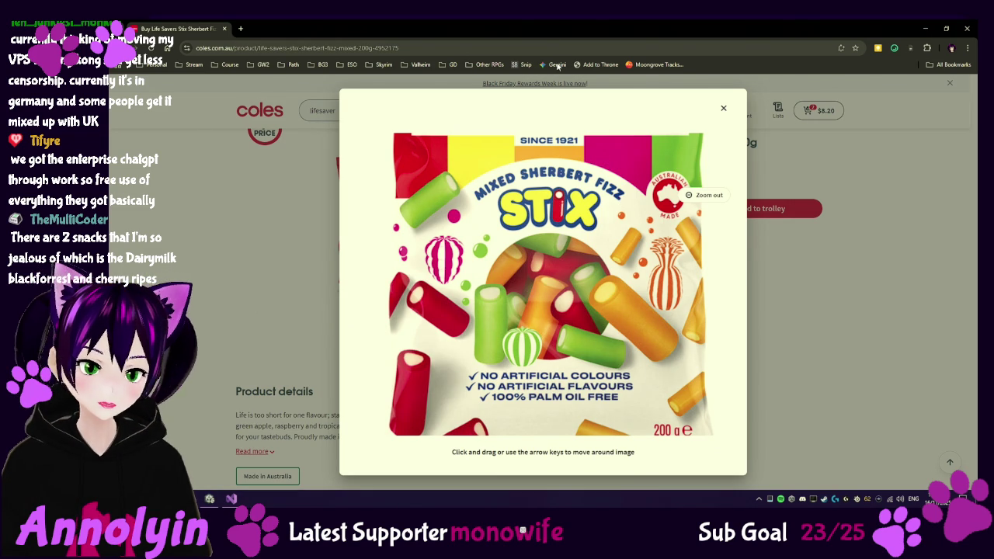
drag(550, 31, 993, 100)
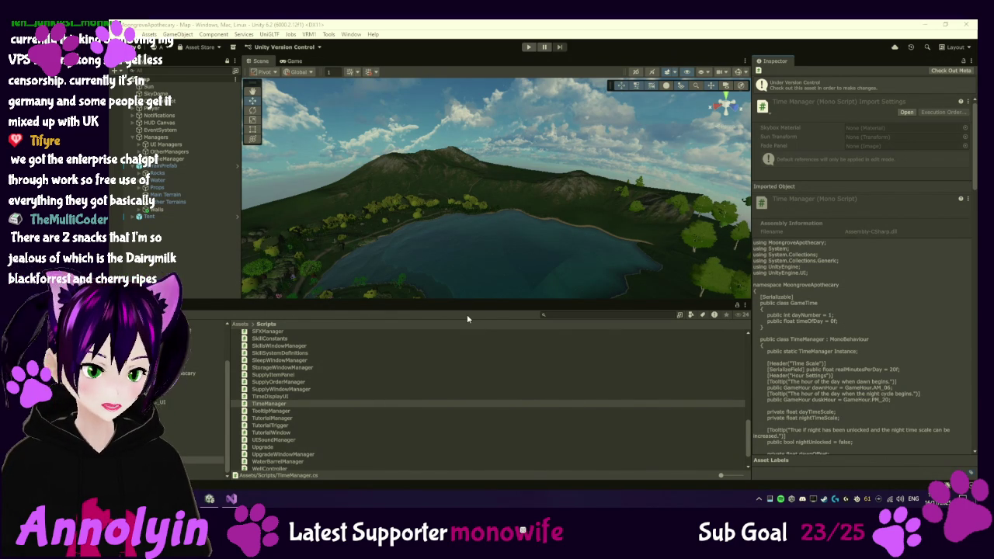
Step: Enter Play mode and continue the saved Moongrove Apothecary game at Early Morning, Day 3
click(184, 275)
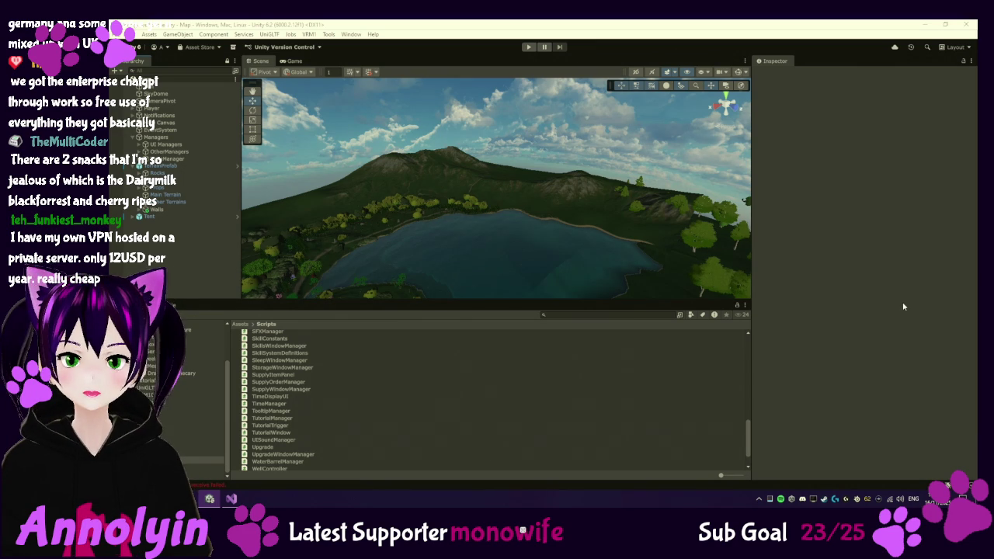
mouse_move(568, 191)
mouse_down()
mouse_move(620, 242)
mouse_move(484, 215)
mouse_move(552, 181)
mouse_up()
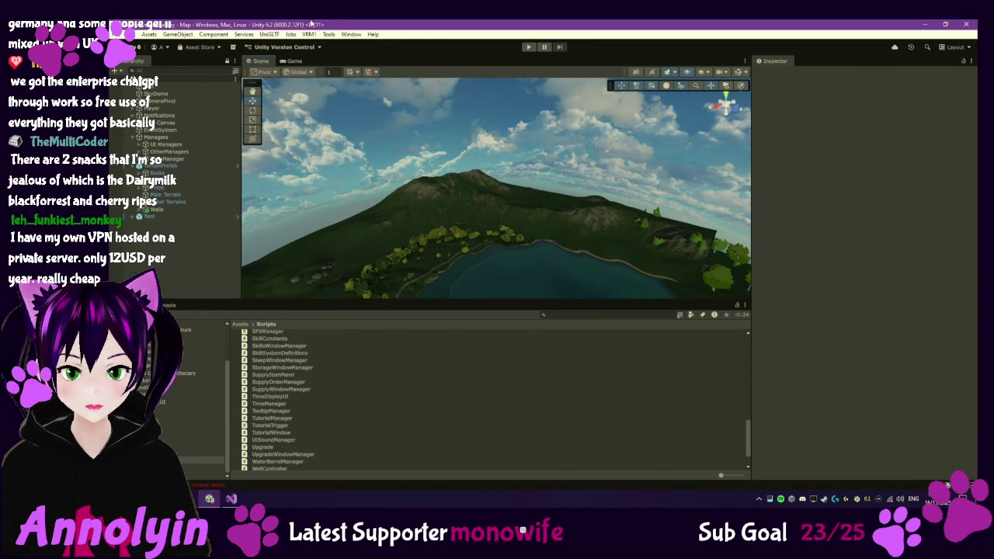
click(528, 46)
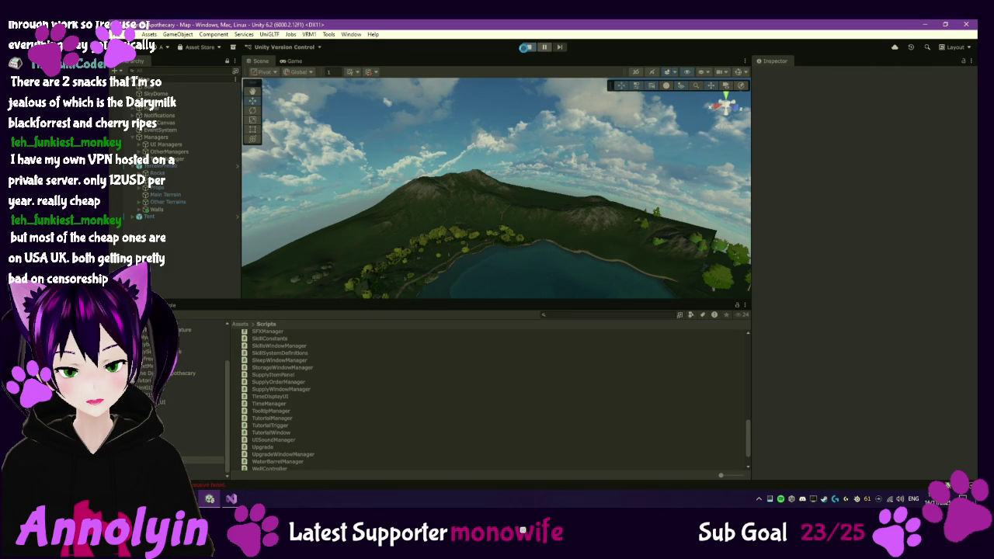
click(526, 47)
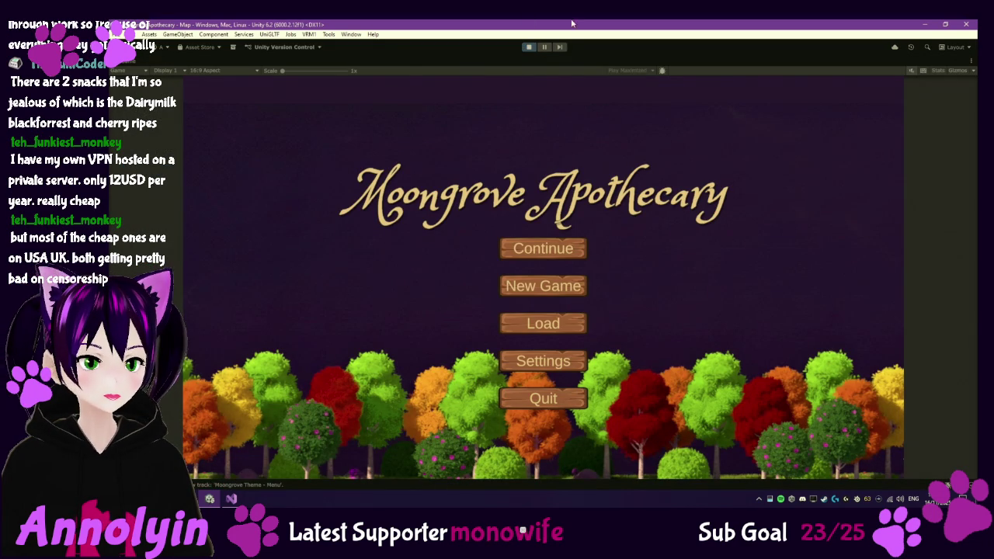
click(542, 248)
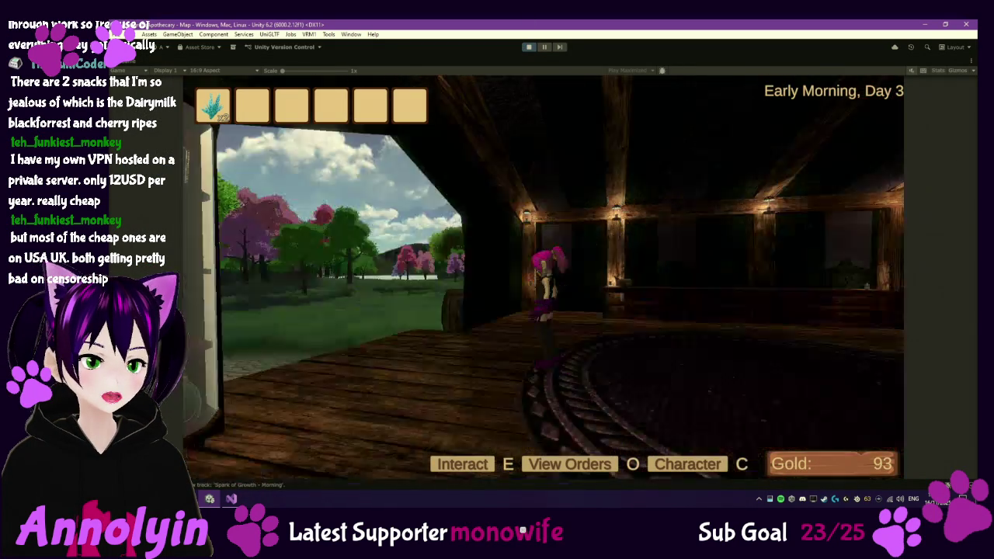
Step: Run the character out the tavern door across the cobbled clearing as the clock reaches Dawn, Day 4
key(w)
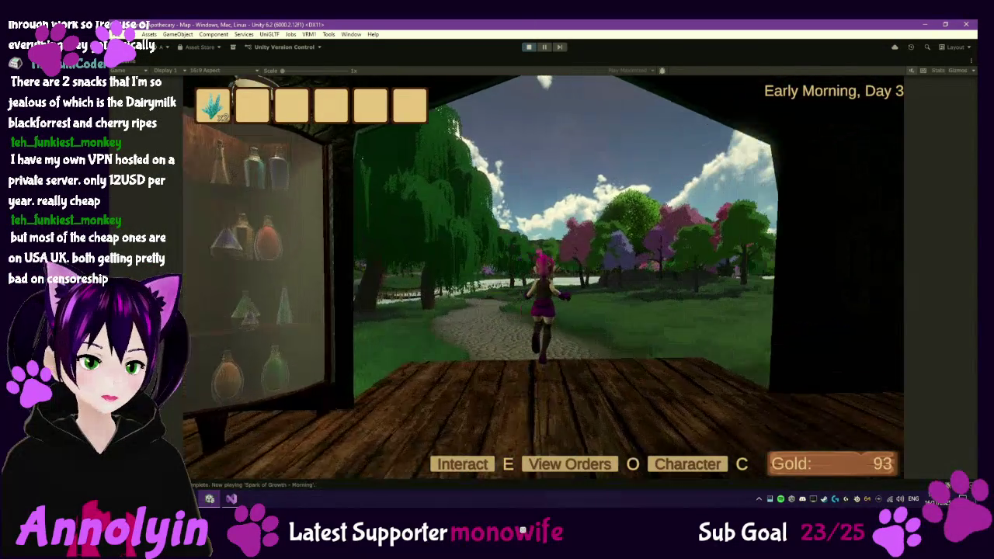
key(w)
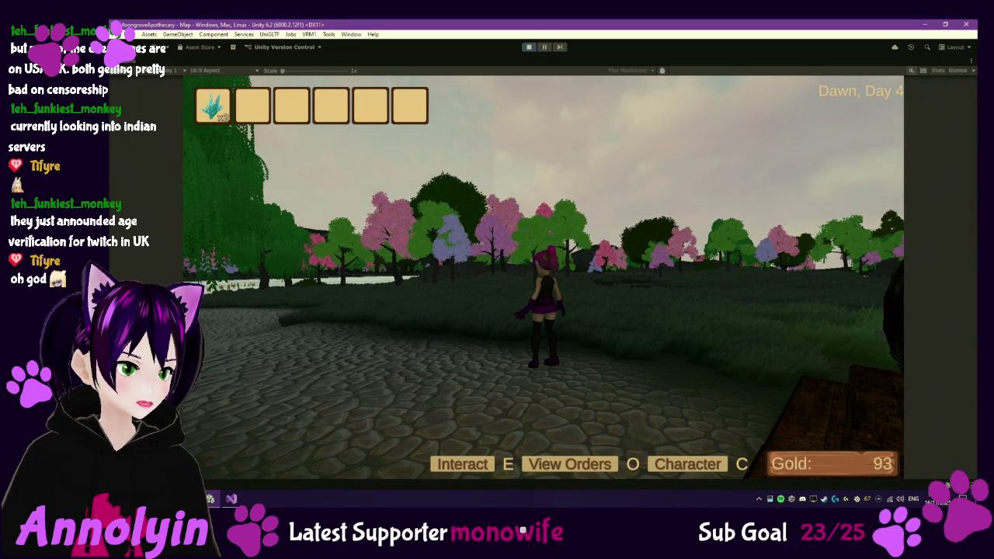
Step: Run the character off the cobblestones and across the meadow beside the tavern
mouse_move(543, 272)
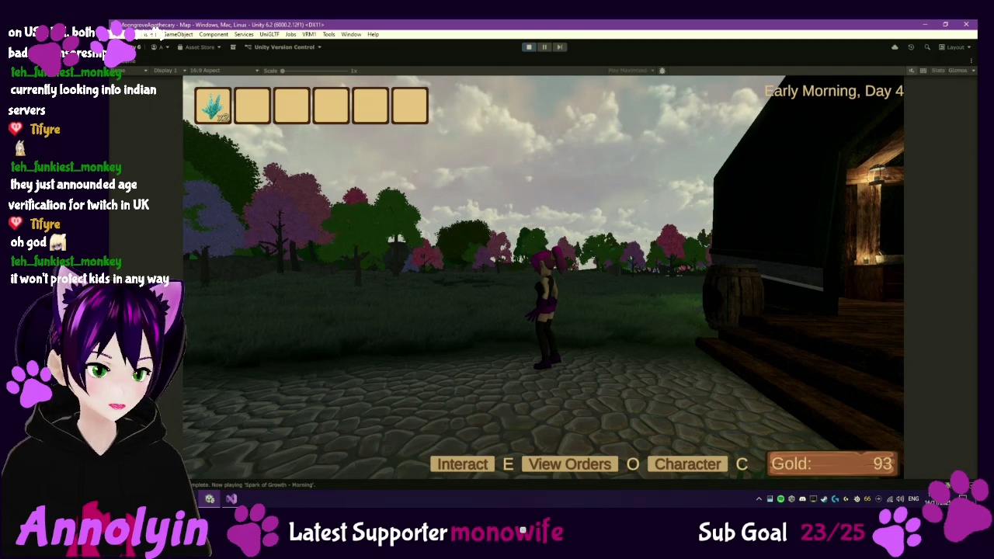
key(w)
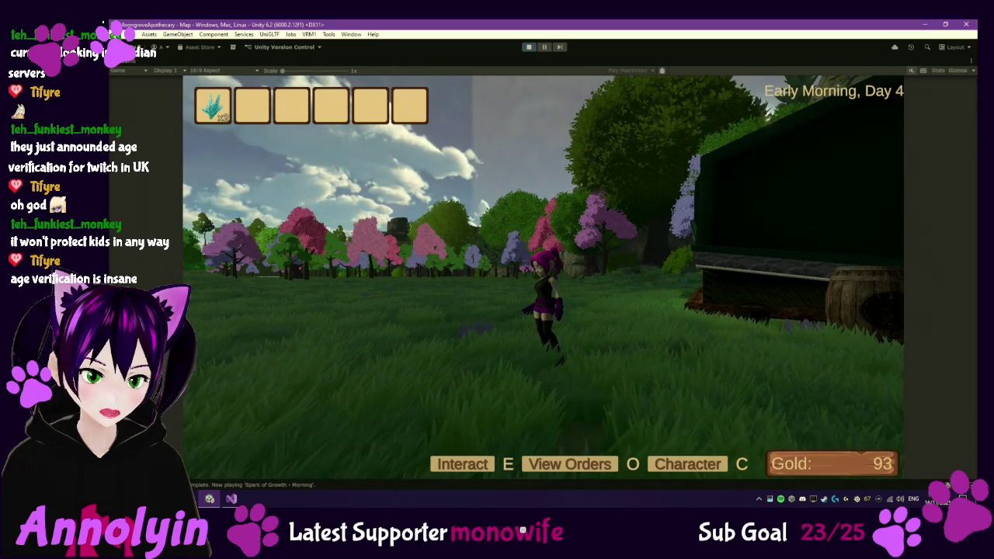
key(w)
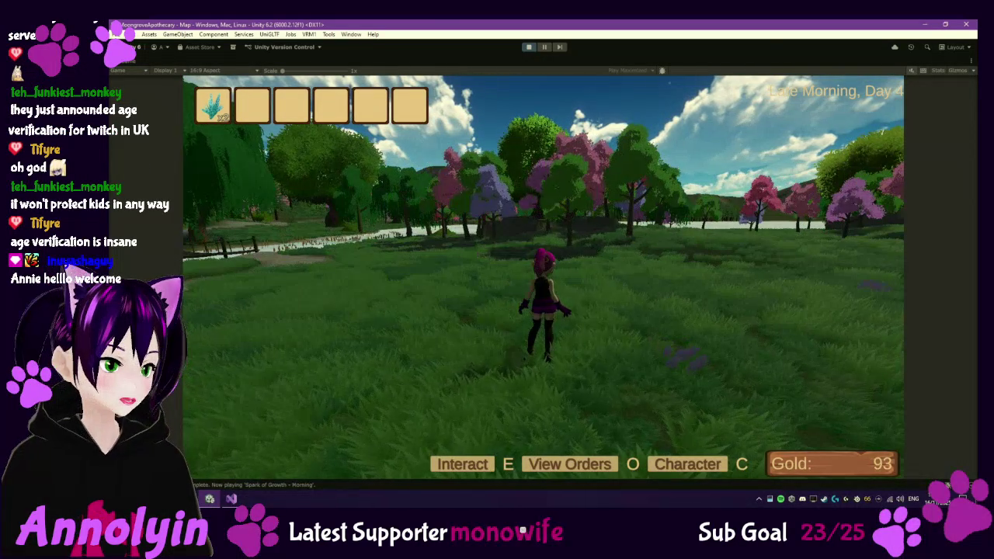
Step: Pause the game, exit Play mode, and minimize then restore the Unity editor
key(Escape)
click(529, 48)
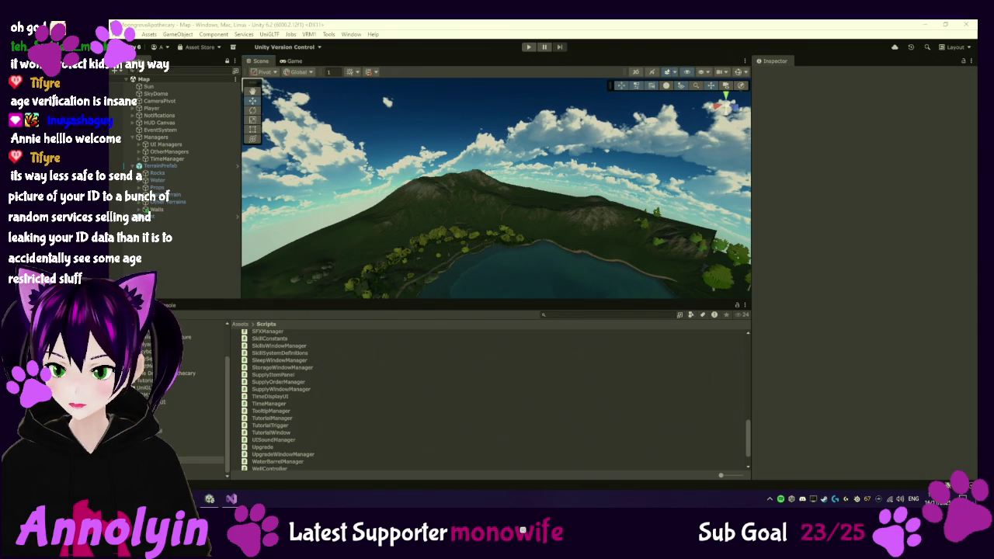
key(super+d)
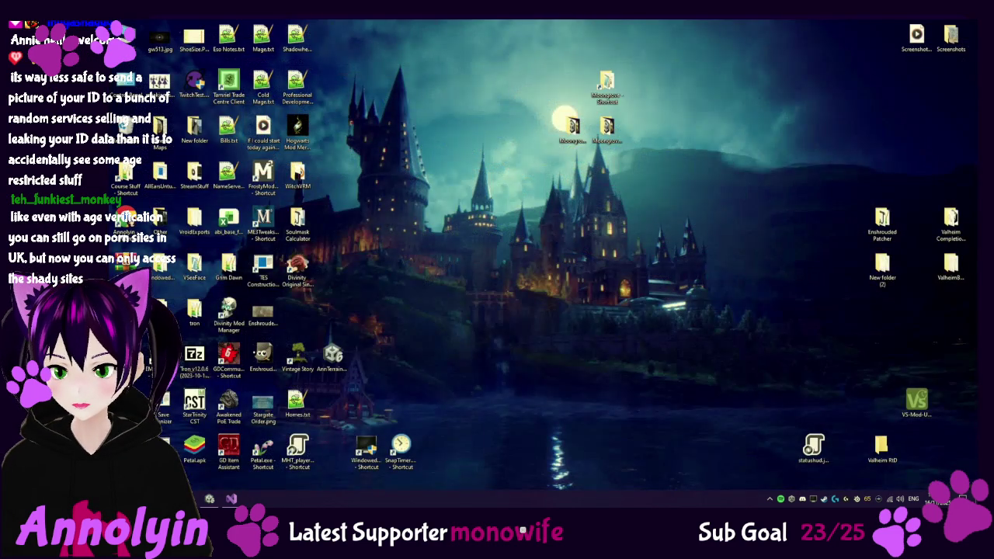
key(super+d)
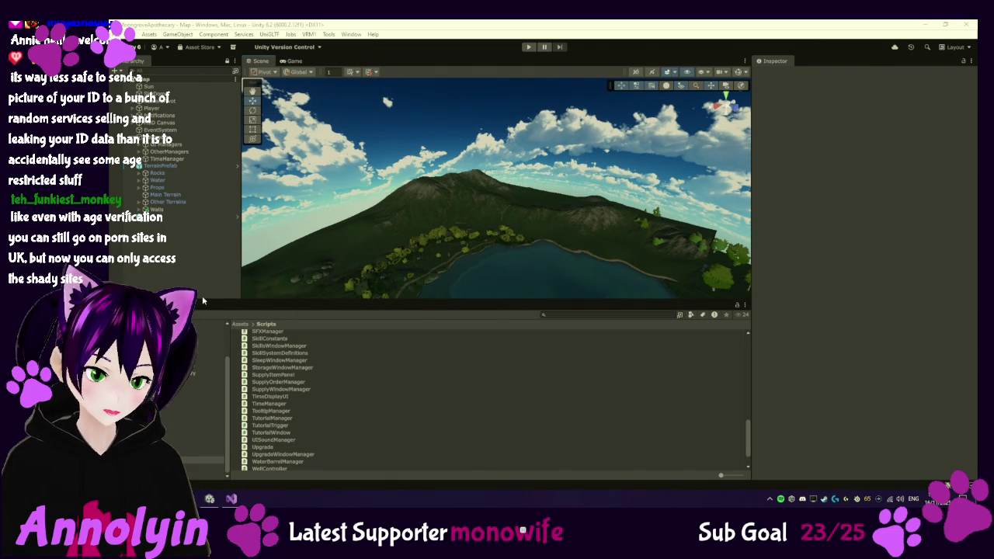
Step: Enter Play mode again and continue from the main menu into the tavern at Early Morning, Day 3
click(530, 48)
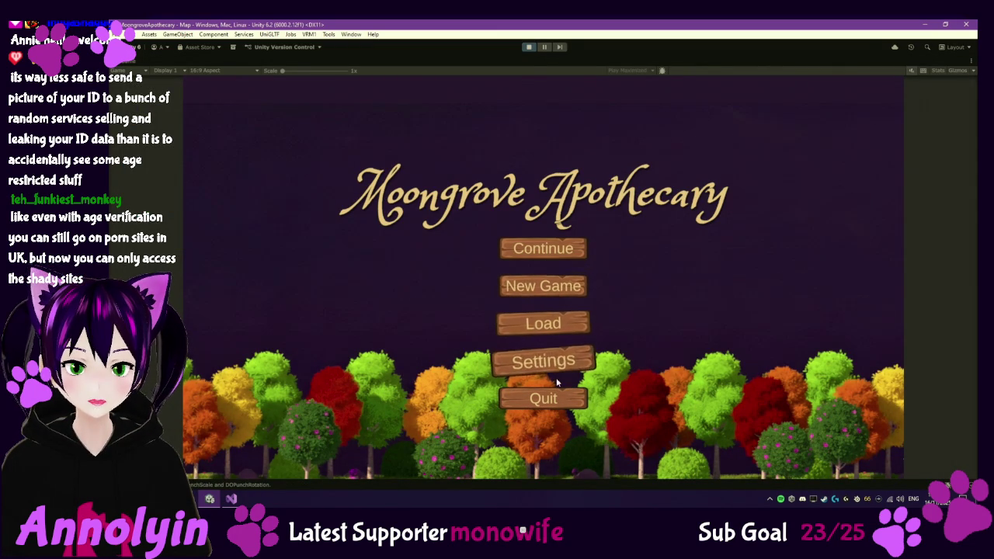
click(548, 248)
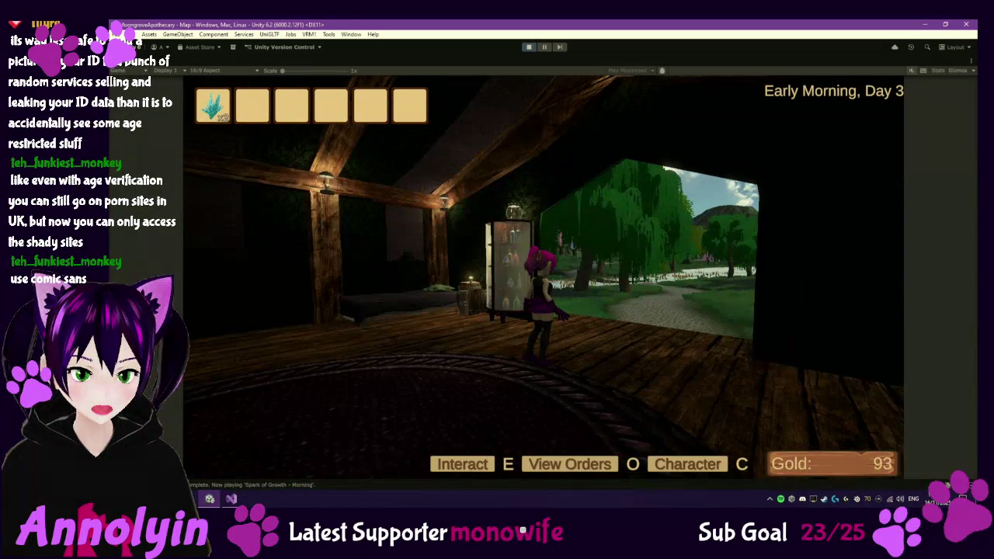
Step: Turn toward the shop doorway, then pause and exit Play mode back to the island scene
key(w)
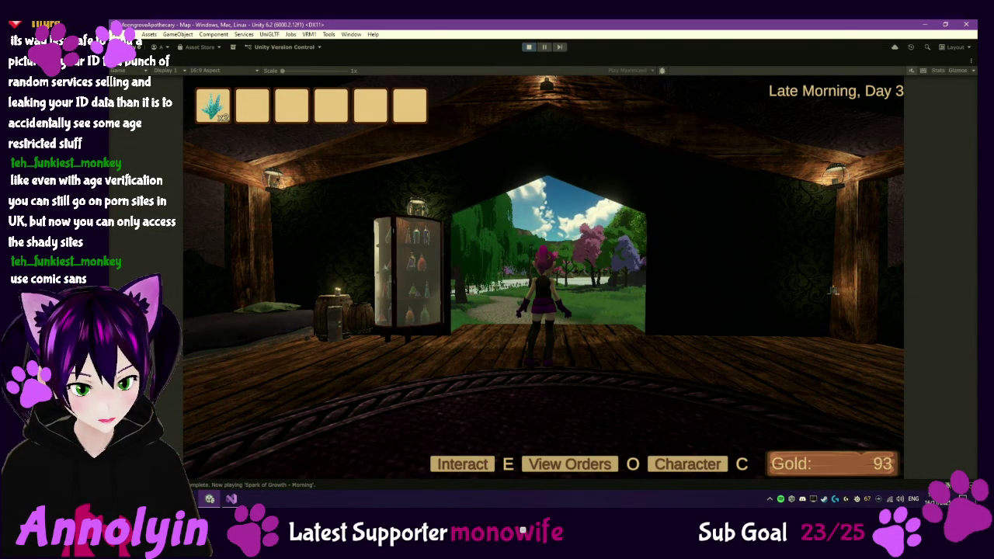
key(Escape)
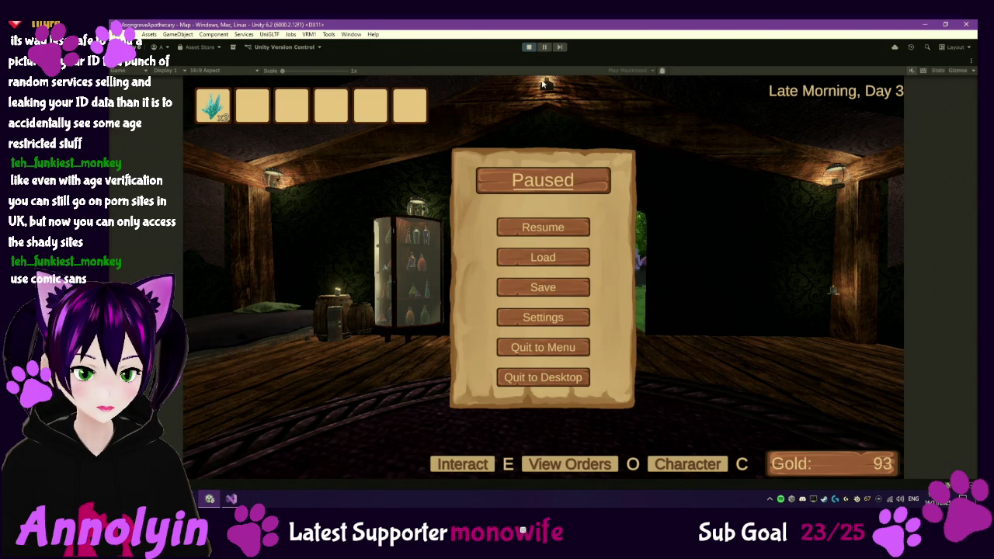
click(527, 47)
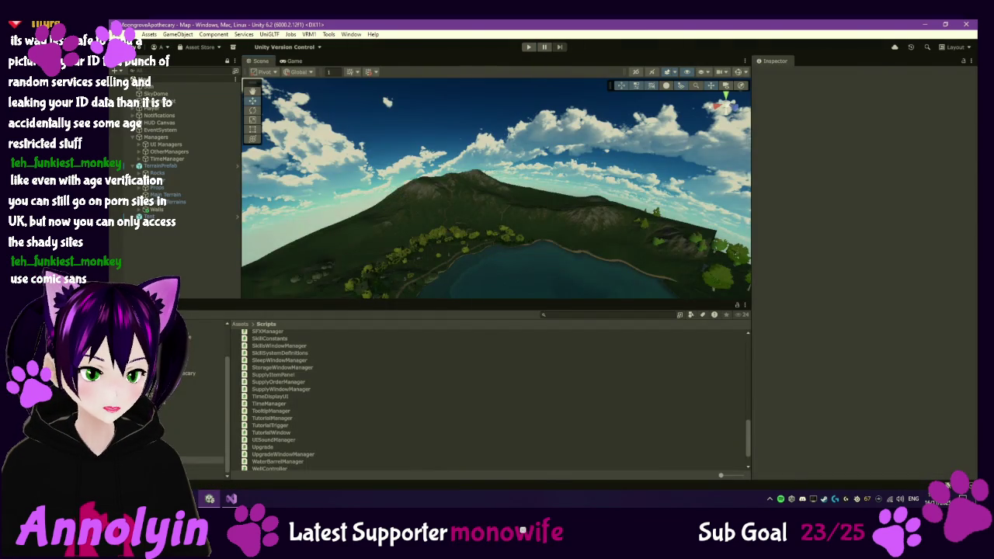
key(alt+Tab)
Step: Search Google for 'quicksand font' in a new tab and open the Quicksand Google Fonts page
click(459, 29)
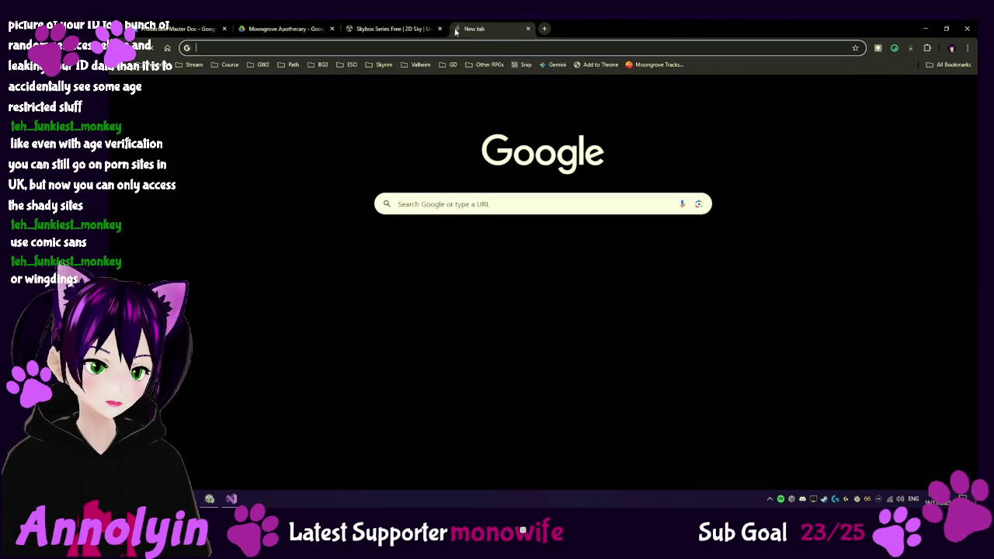
text(quicksane)
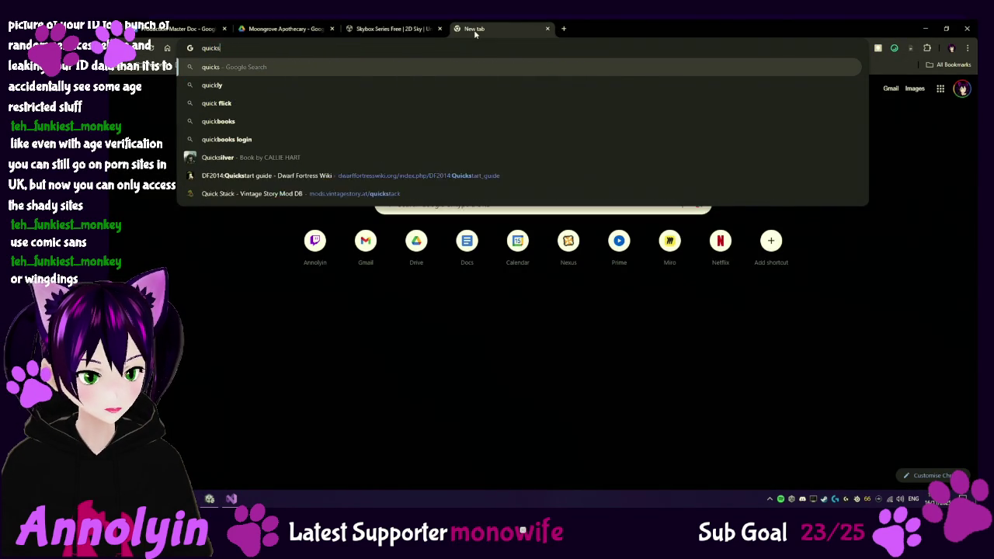
key(BackSpace)
text(d)
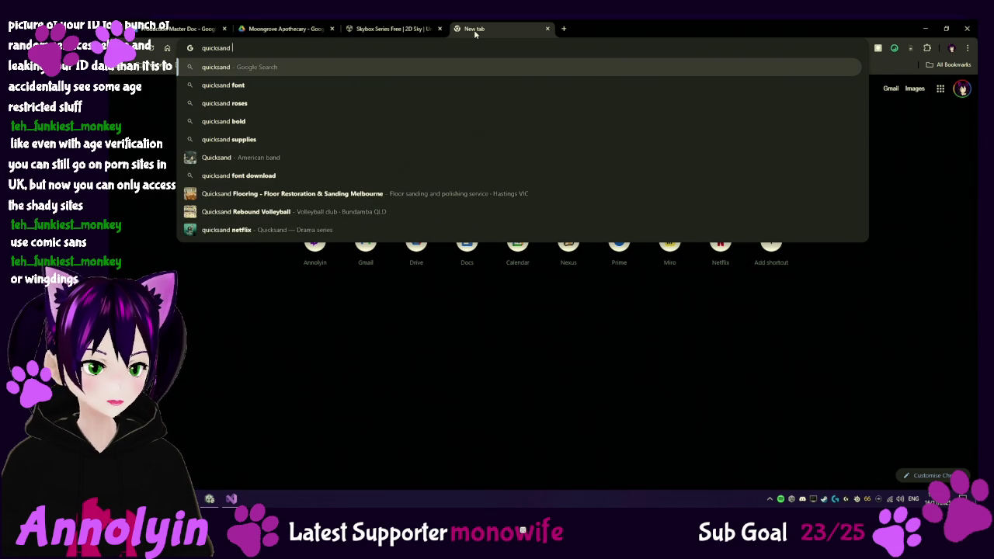
key(Down)
key(Return)
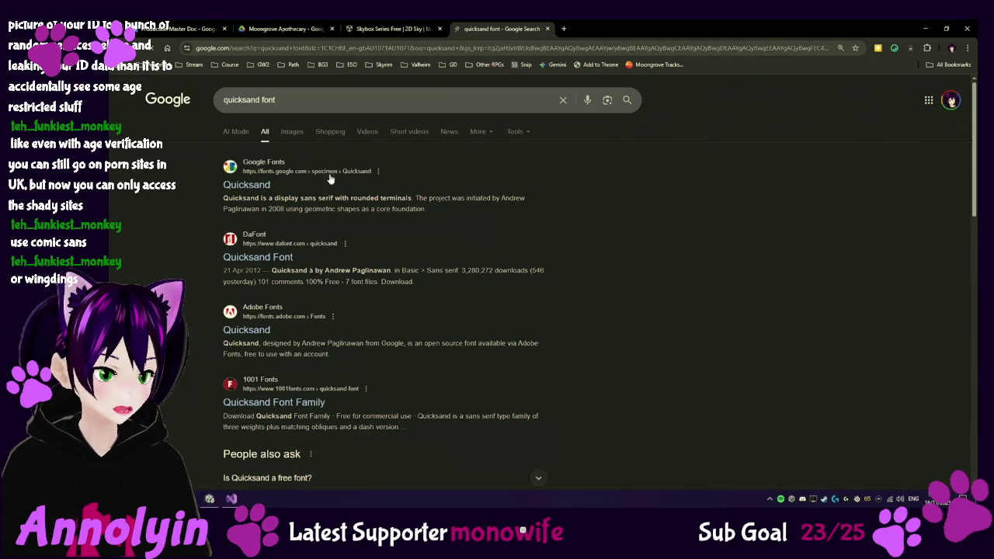
click(238, 189)
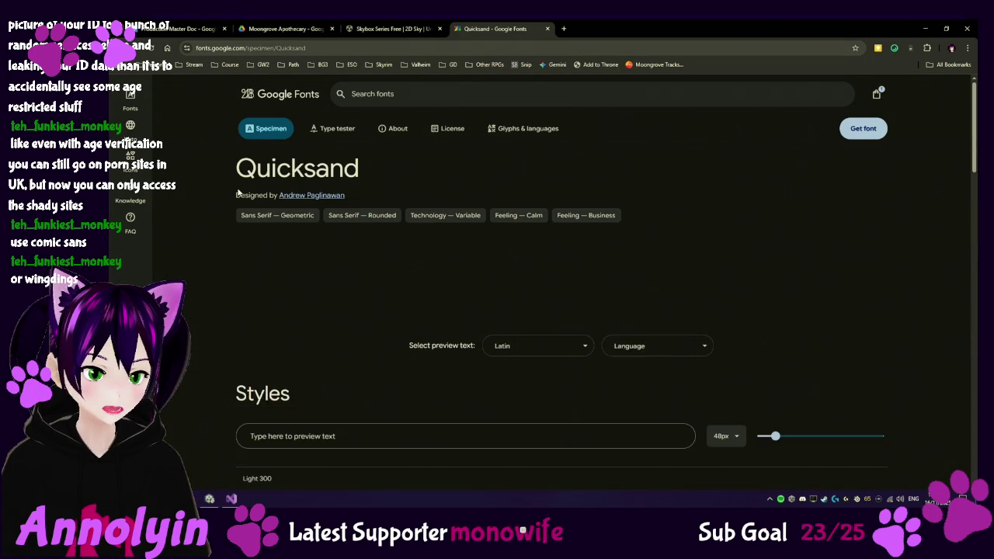
Step: Select the Quicksand preview sentence on the specimen page
mouse_move(394, 289)
mouse_down()
mouse_move(639, 311)
mouse_move(423, 288)
mouse_up()
click(639, 310)
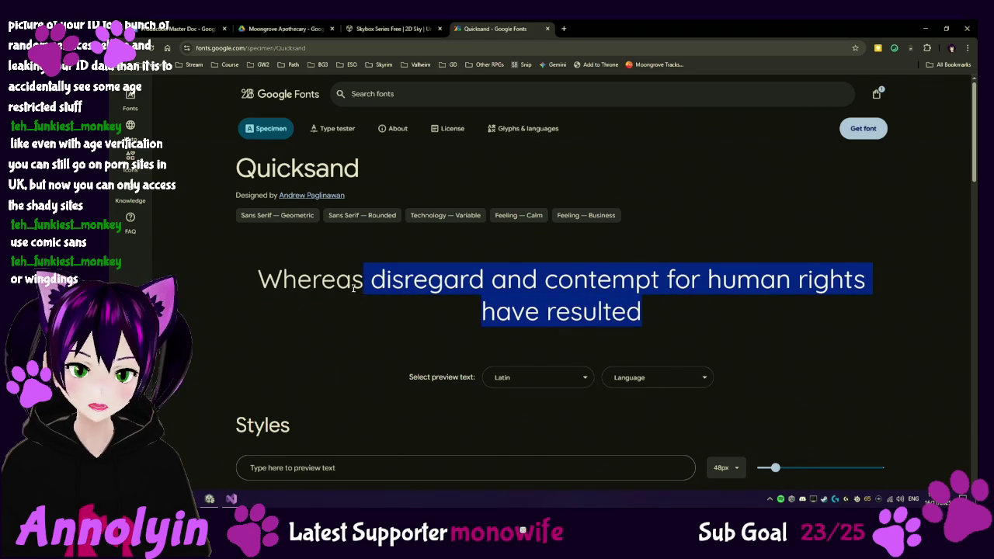
drag(353, 287, 332, 281)
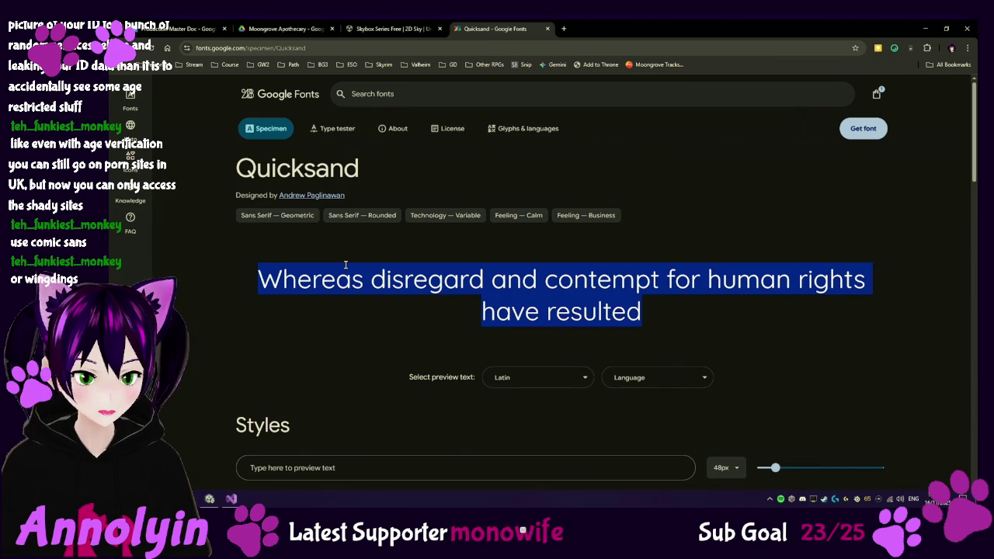
Step: Scroll down to the Quicksand styles starting at Light 300, then return to Unity
scroll(470, 260, down, 1)
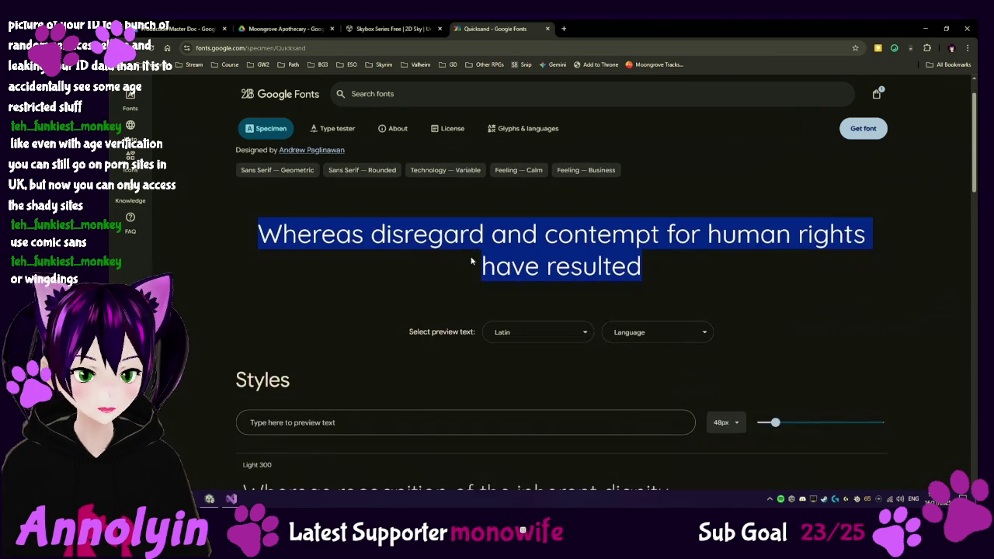
scroll(470, 262, down, 1)
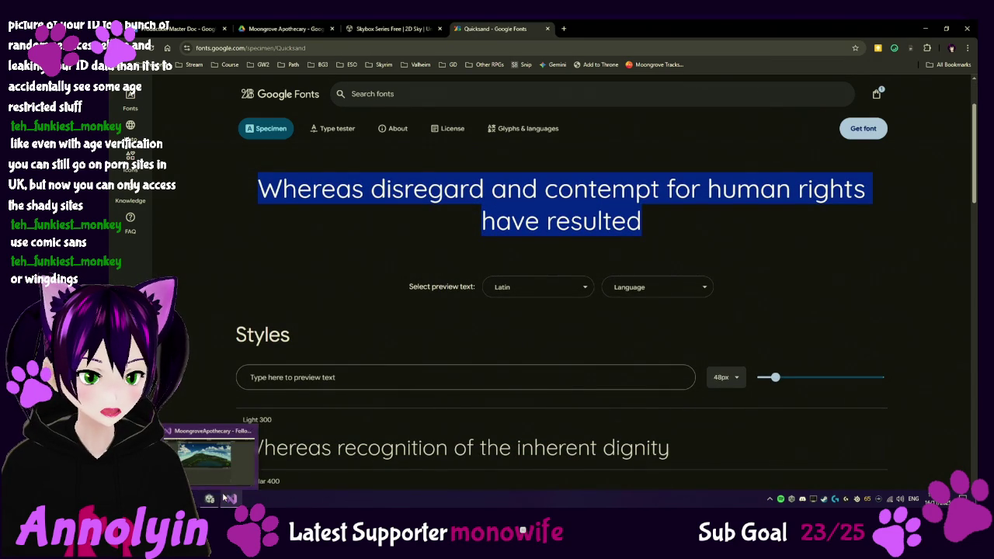
click(209, 499)
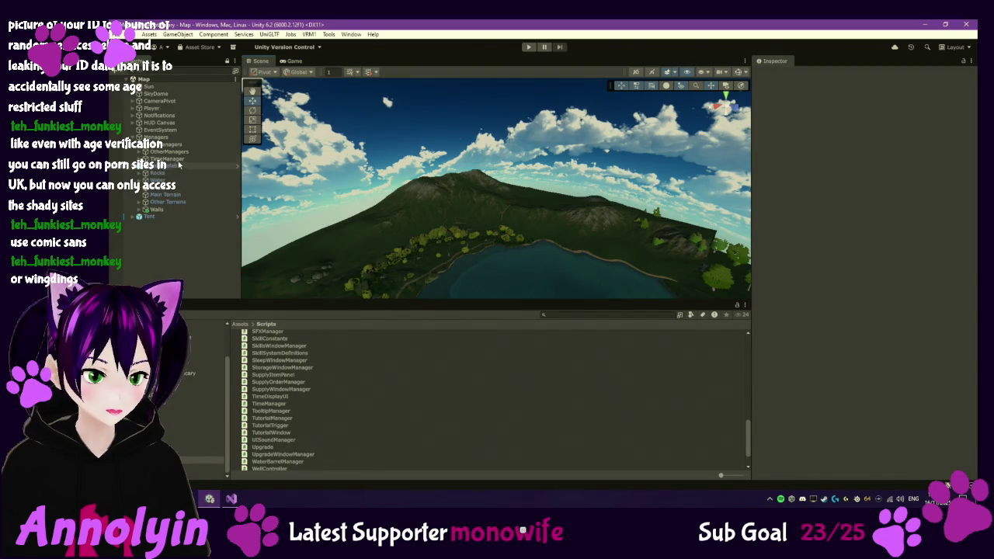